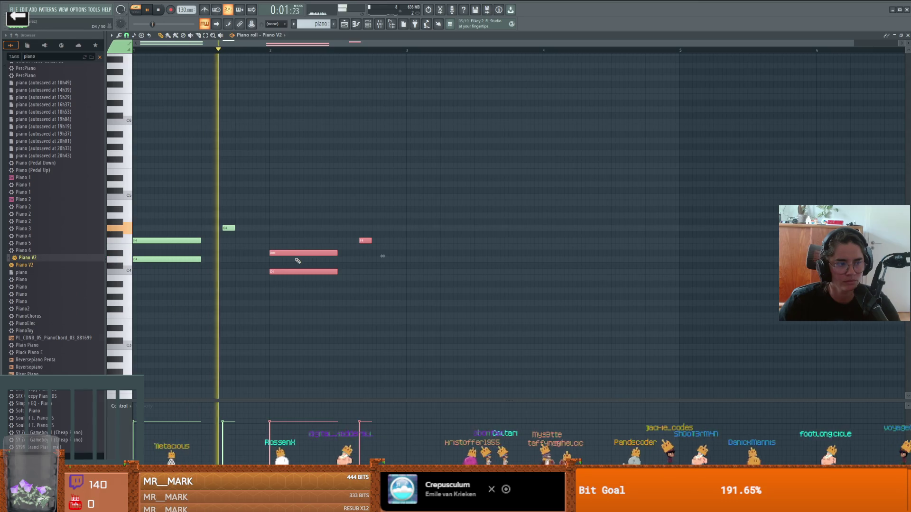
Step: Stop playback, clear the Piano V2 note selection and switch to the Playlist
{"action": "key", "text": "space"}
{"action": "left_click", "coordinate": [417, 218]}
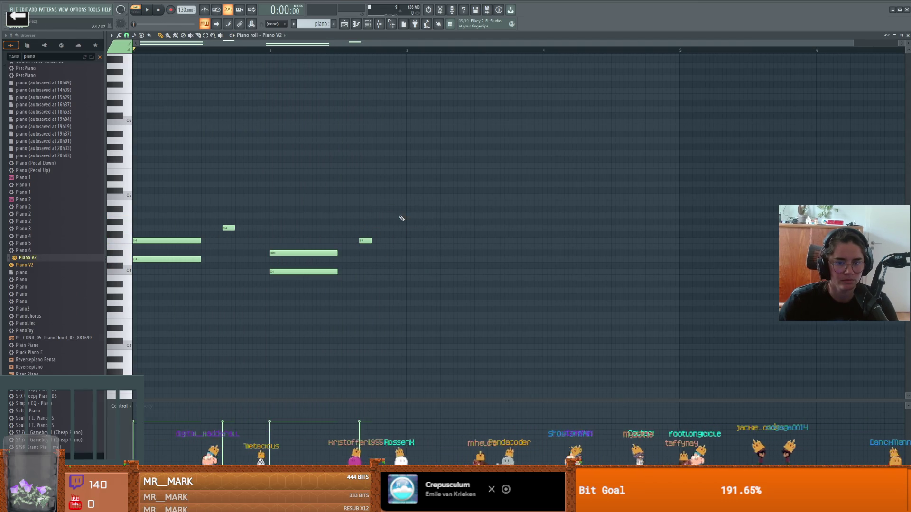
{"action": "left_click", "coordinate": [356, 24]}
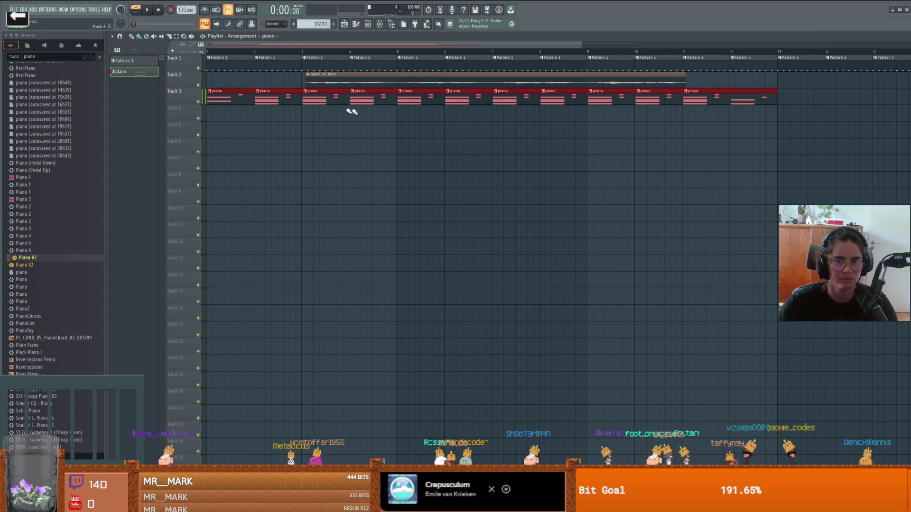
Step: Erase Track 3's piano clips, place a new one at bar 1, play, then delete the bar-3 clip
{"action": "mouse_move", "coordinate": [739, 97]}
{"action": "left_mouse_down"}
{"action": "mouse_move", "coordinate": [264, 116]}
{"action": "mouse_move", "coordinate": [583, 100]}
{"action": "mouse_move", "coordinate": [325, 100]}
{"action": "mouse_move", "coordinate": [396, 95]}
{"action": "mouse_move", "coordinate": [725, 89]}
{"action": "left_mouse_up"}
{"action": "left_click", "coordinate": [212, 98]}
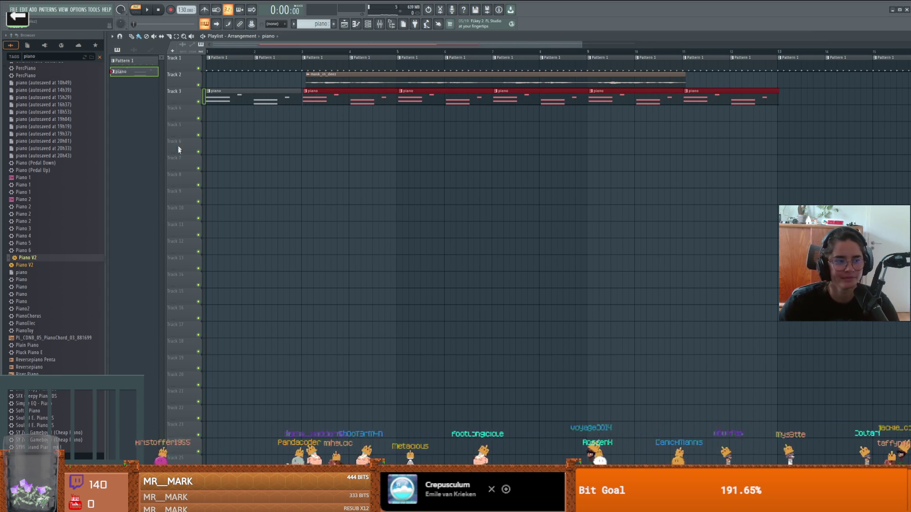
{"action": "left_click", "coordinate": [148, 10]}
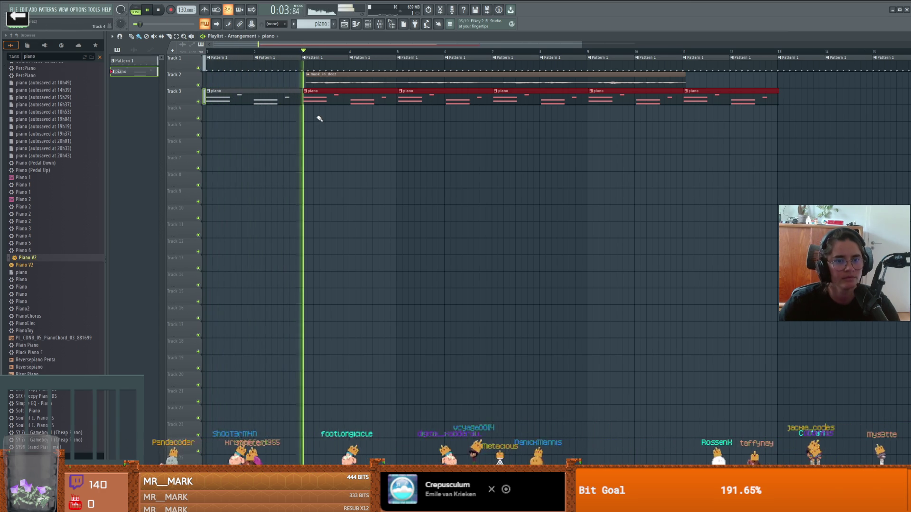
{"action": "key", "text": "space"}
{"action": "right_click", "coordinate": [328, 101]}
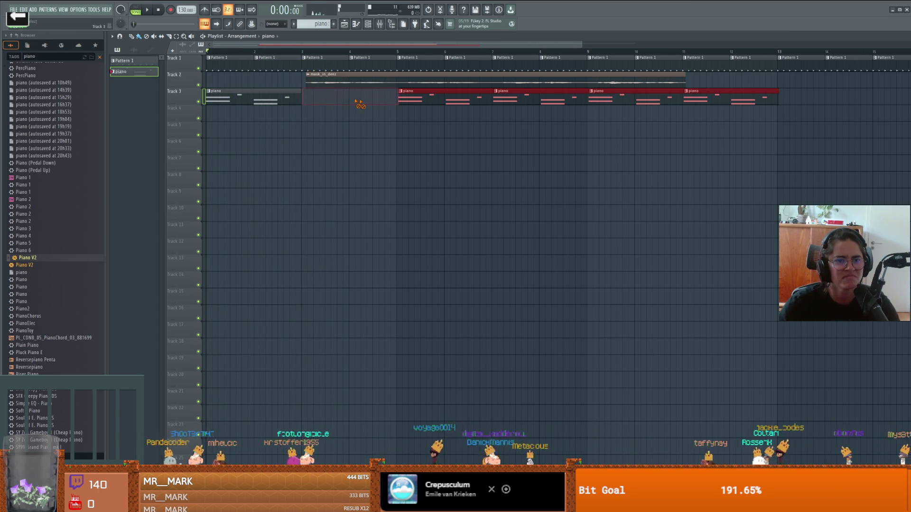
Step: Delete the Track 3 piano clips at bars 5, 7, 9 and 11, then undo a bar-3 placement
{"action": "right_click", "coordinate": [408, 100]}
{"action": "right_click", "coordinate": [503, 100]}
{"action": "right_click", "coordinate": [598, 100]}
{"action": "right_click", "coordinate": [701, 101]}
{"action": "left_click", "coordinate": [304, 99]}
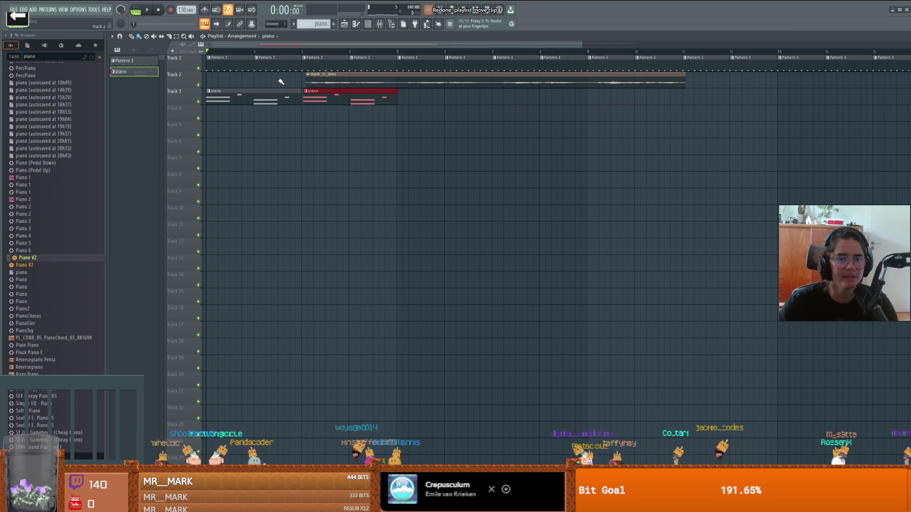
{"action": "key", "text": "ctrl+z"}
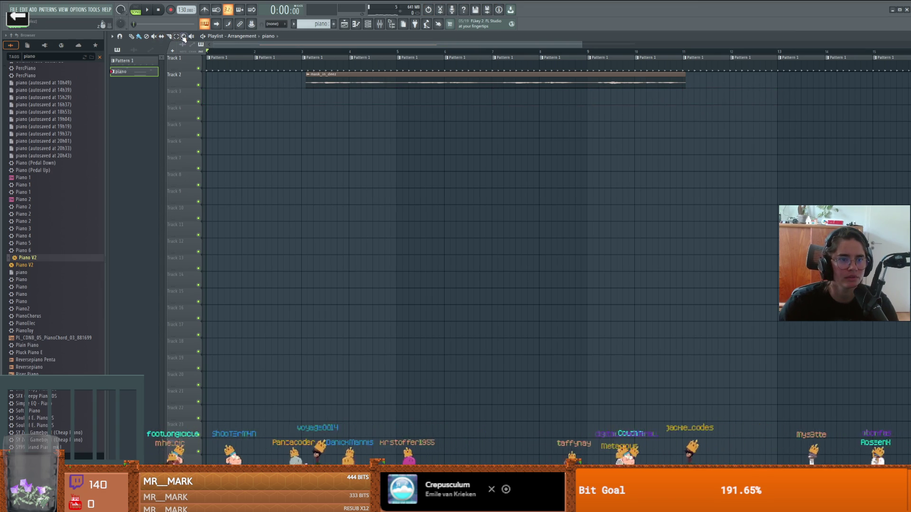
Step: Set snapping to Line, paint repeating piano clips across Track 3 to bar 11, and play it back
{"action": "left_click", "coordinate": [119, 37]}
{"action": "left_click", "coordinate": [128, 57]}
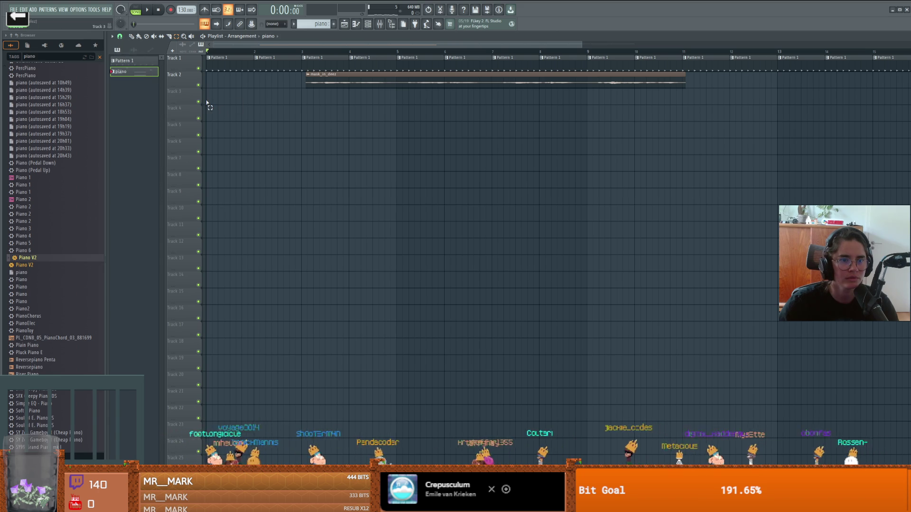
{"action": "mouse_move", "coordinate": [211, 100]}
{"action": "left_mouse_down"}
{"action": "mouse_move", "coordinate": [586, 101]}
{"action": "mouse_move", "coordinate": [556, 113]}
{"action": "left_mouse_up"}
{"action": "key", "text": "space"}
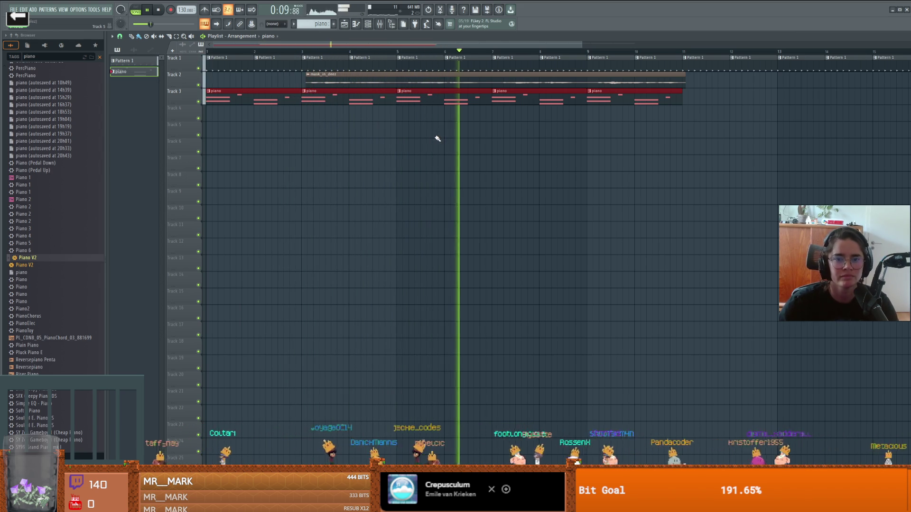
{"action": "key", "text": "space"}
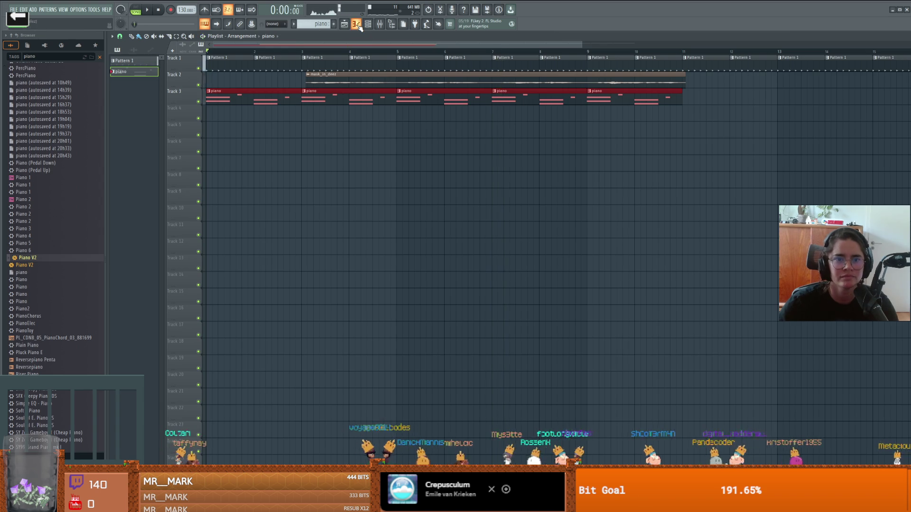
Step: Open the Piano V2 notes, stop playback and return to the Playlist
{"action": "left_click", "coordinate": [357, 25]}
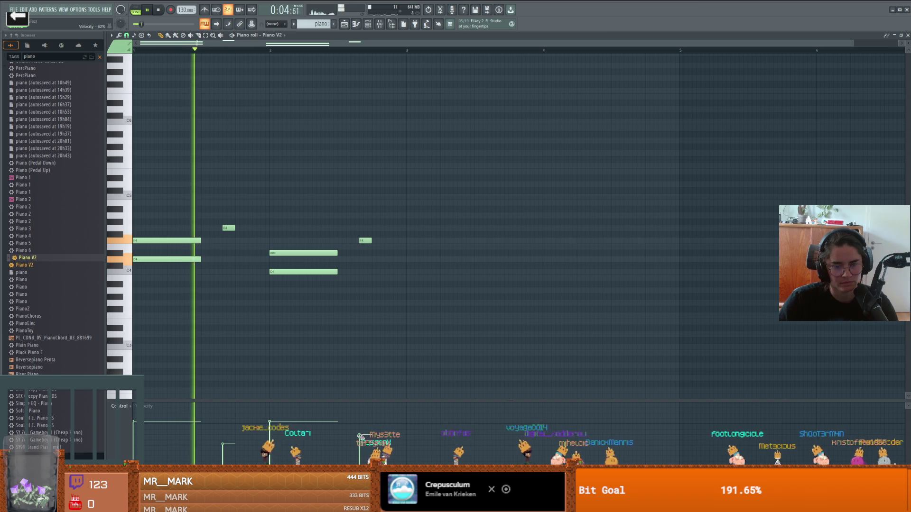
{"action": "key", "text": "space"}
{"action": "left_click", "coordinate": [365, 27]}
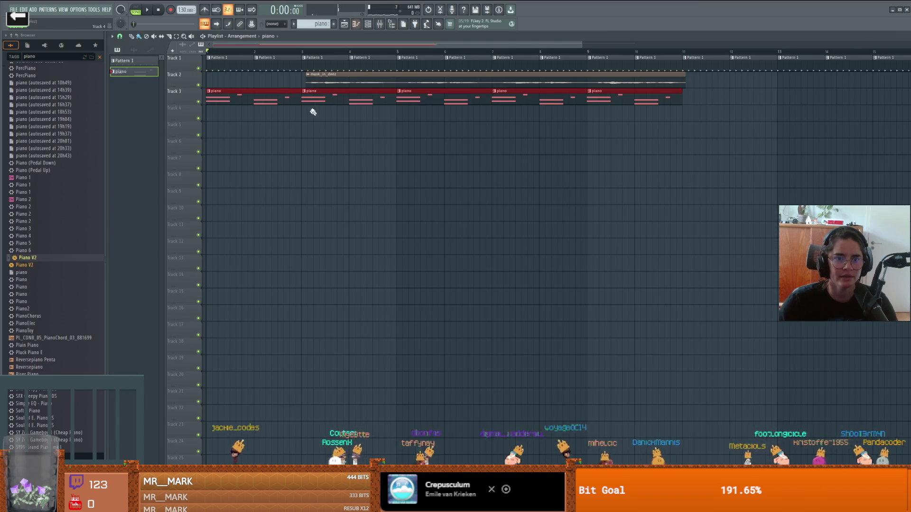
Step: Nudge the mask_in_deez clip on Track 2 slightly earlier, then later, replaying the song to compare
{"action": "left_click", "coordinate": [318, 82]}
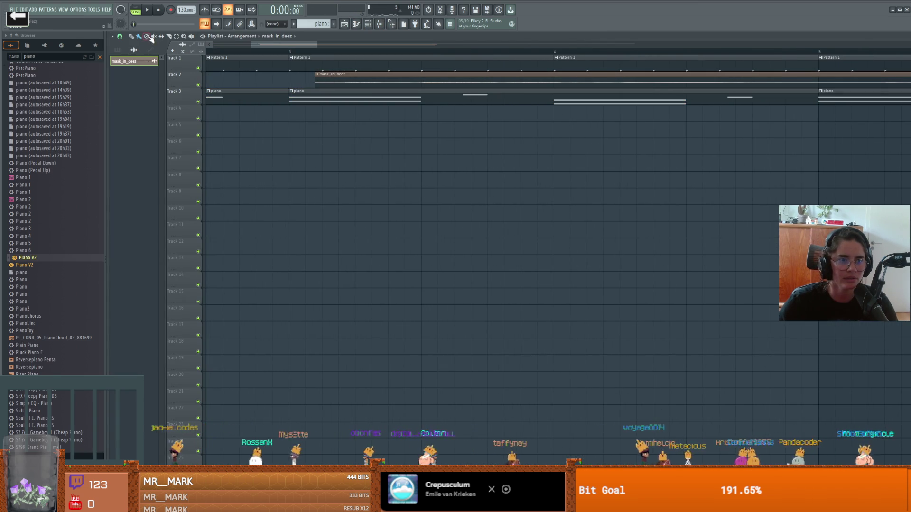
{"action": "left_click_drag", "start_coordinate": [342, 78], "coordinate": [340, 78]}
{"action": "key", "text": "space"}
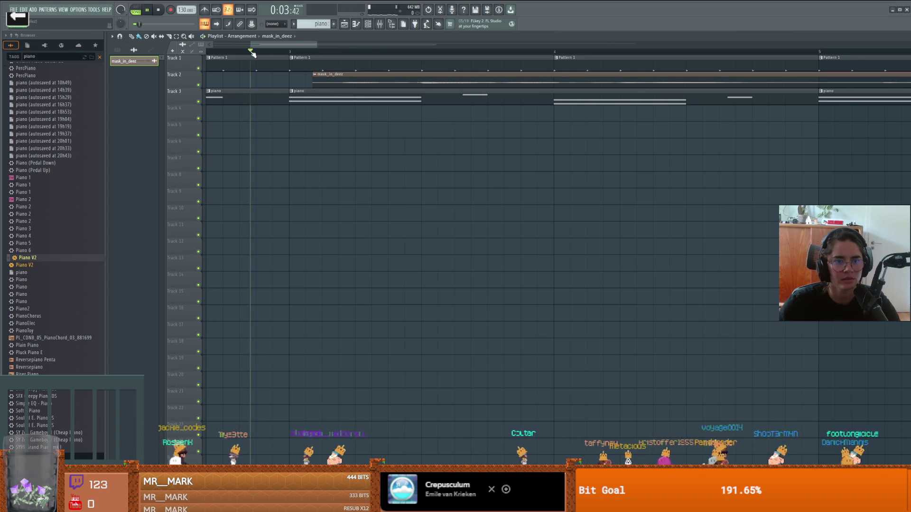
{"action": "key", "text": "space"}
{"action": "left_click_drag", "start_coordinate": [338, 78], "coordinate": [341, 80]}
{"action": "key", "text": "space"}
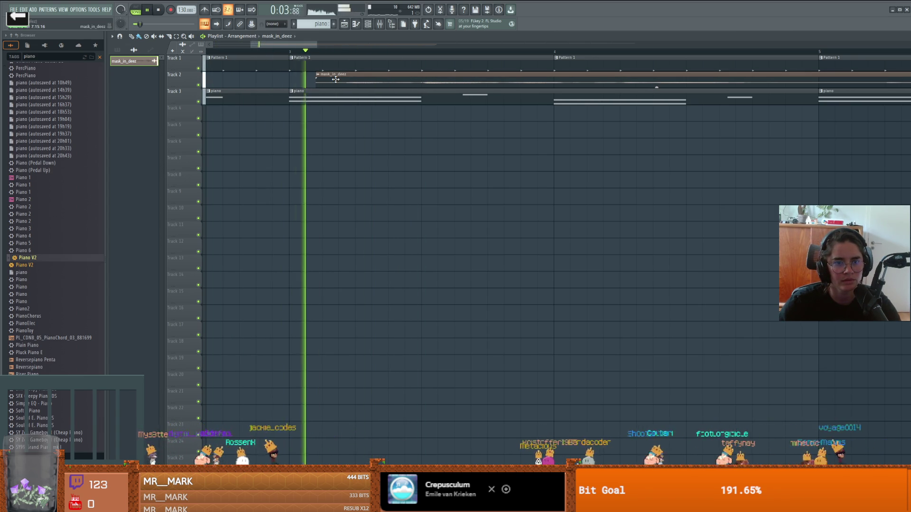
{"action": "key", "text": "space"}
{"action": "key", "text": "space"}
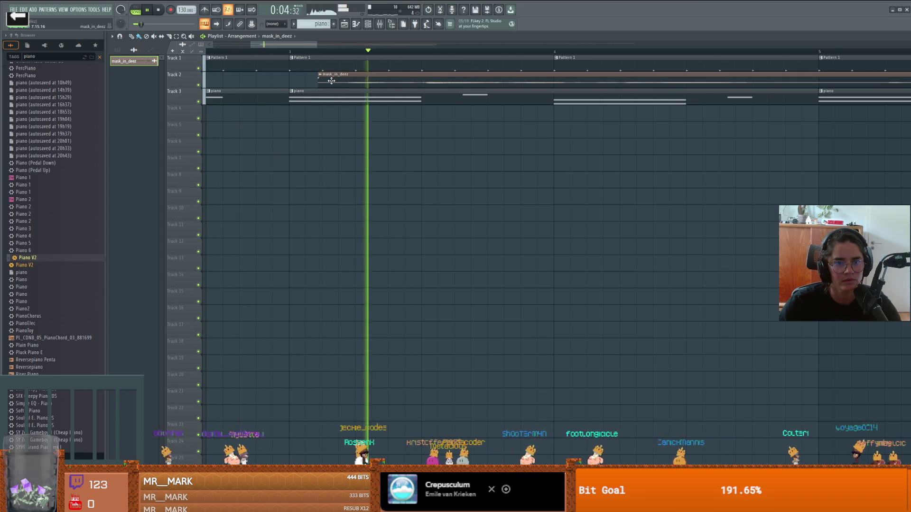
{"action": "key", "text": "space"}
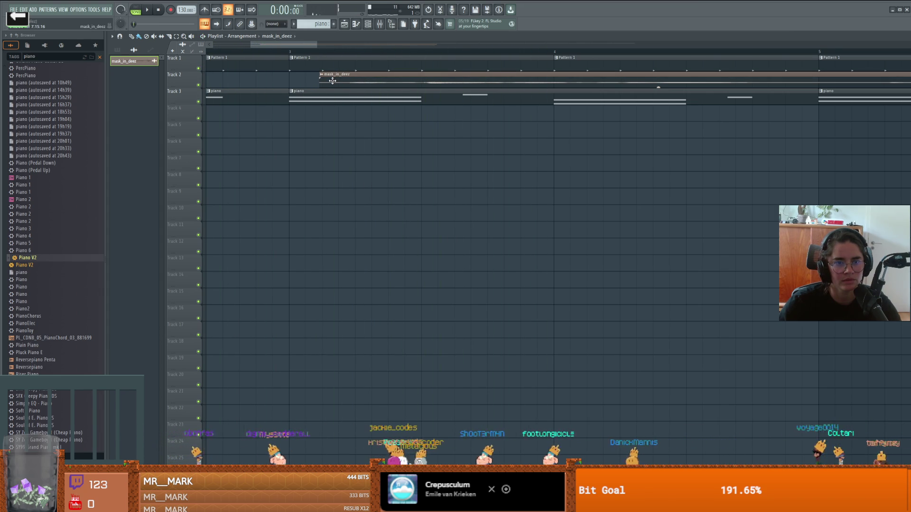
{"action": "key", "text": "space"}
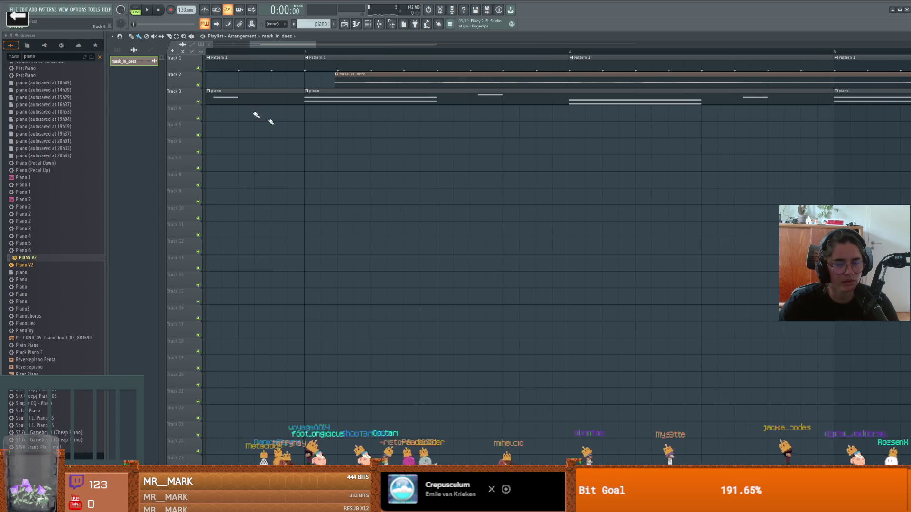
{"action": "left_click_drag", "start_coordinate": [295, 47], "coordinate": [116, 47]}
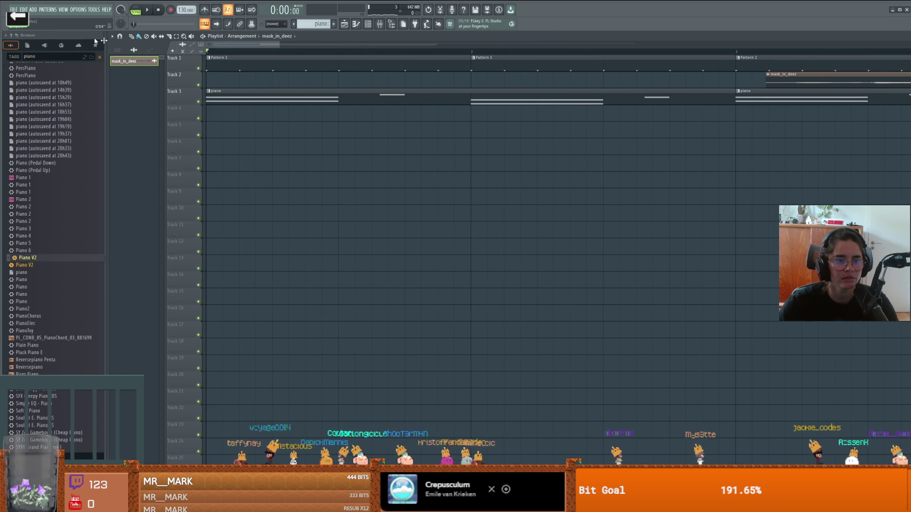
Step: Save the project as MaskInDeez in a new project folder, then switch to Godot
{"action": "left_click", "coordinate": [12, 9]}
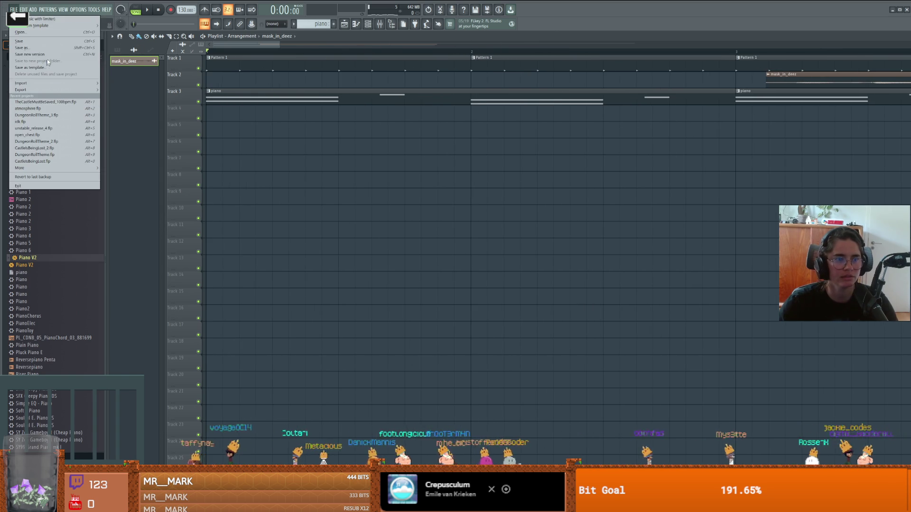
{"action": "left_click", "coordinate": [42, 49]}
{"action": "type", "text": "MaskInDeez"}
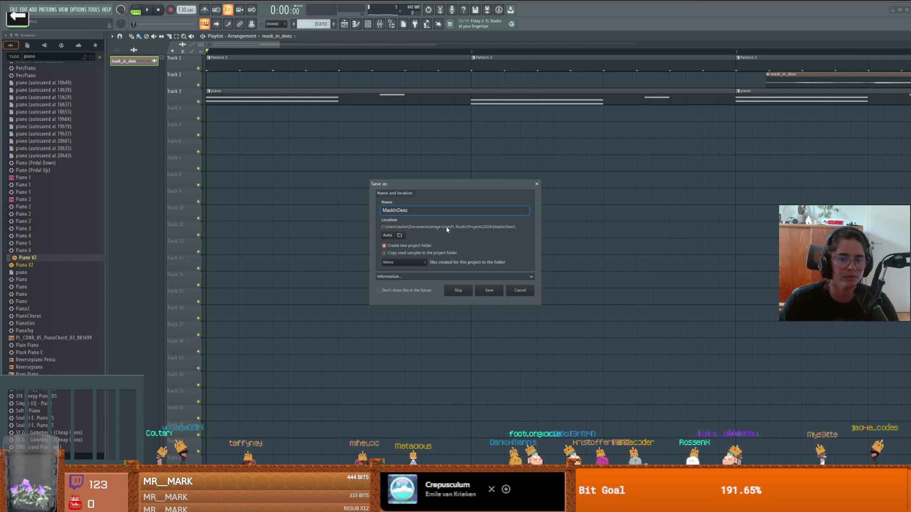
{"action": "left_click", "coordinate": [485, 291]}
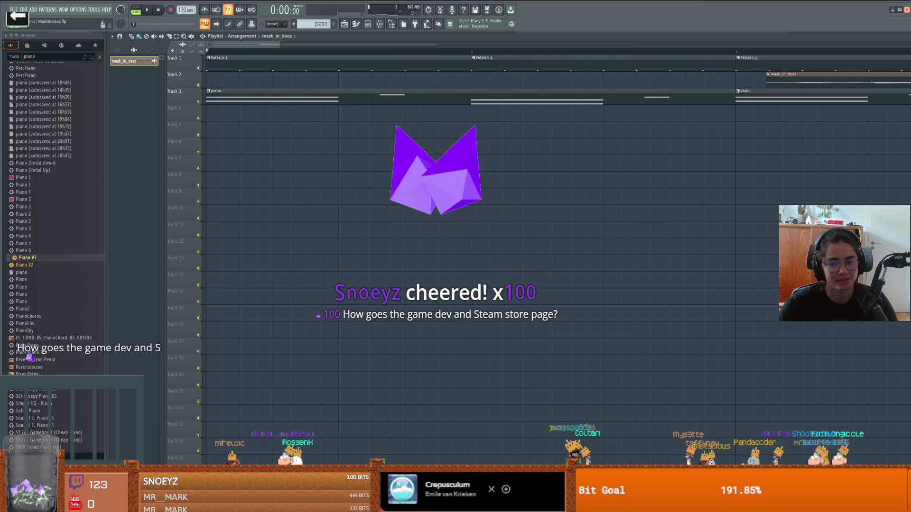
{"action": "key", "text": "alt+Tab"}
Step: Run the monster room scene full-screen, walk around the fountain to the top door and interact with E
{"action": "left_click", "coordinate": [811, 25]}
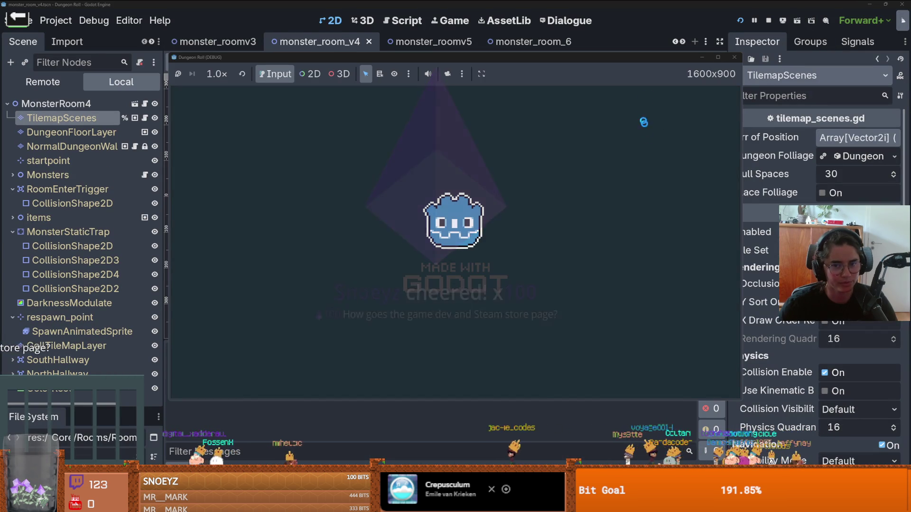
{"action": "left_click", "coordinate": [721, 58]}
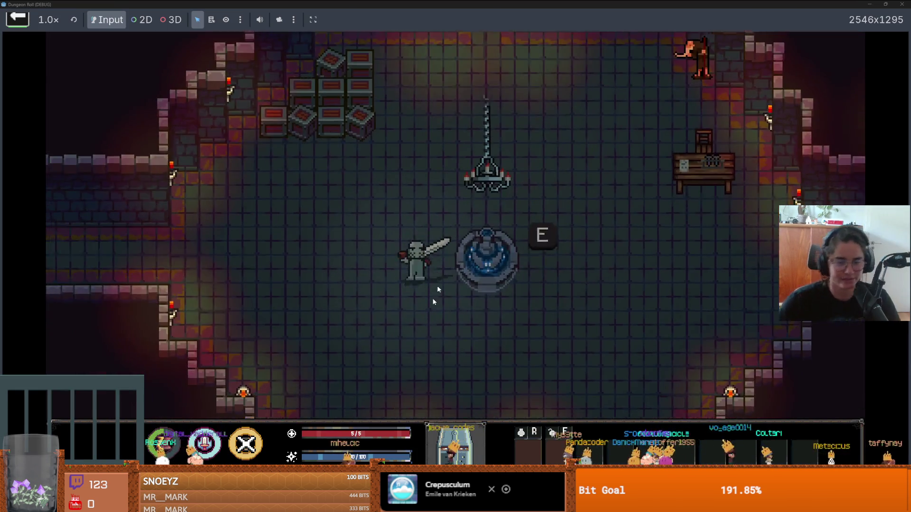
{"action": "key", "text": "s"}
{"action": "key", "text": "d"}
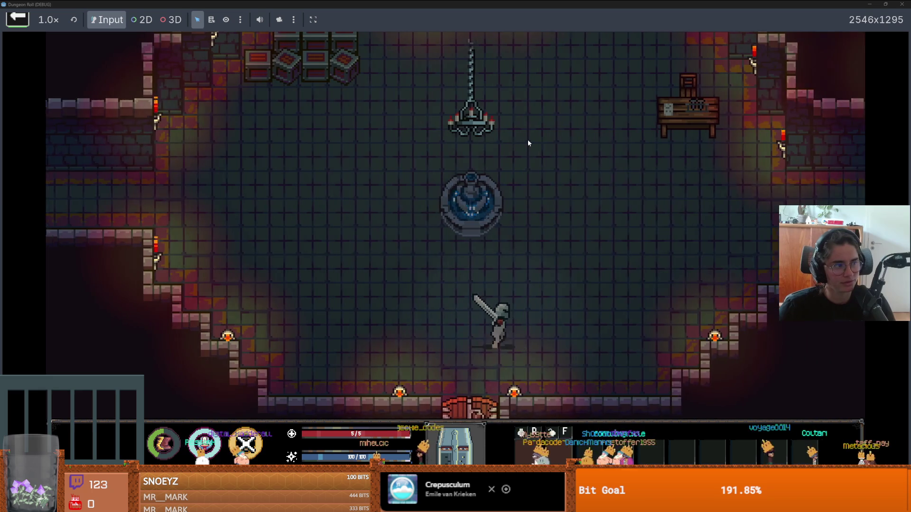
{"action": "key", "text": "w"}
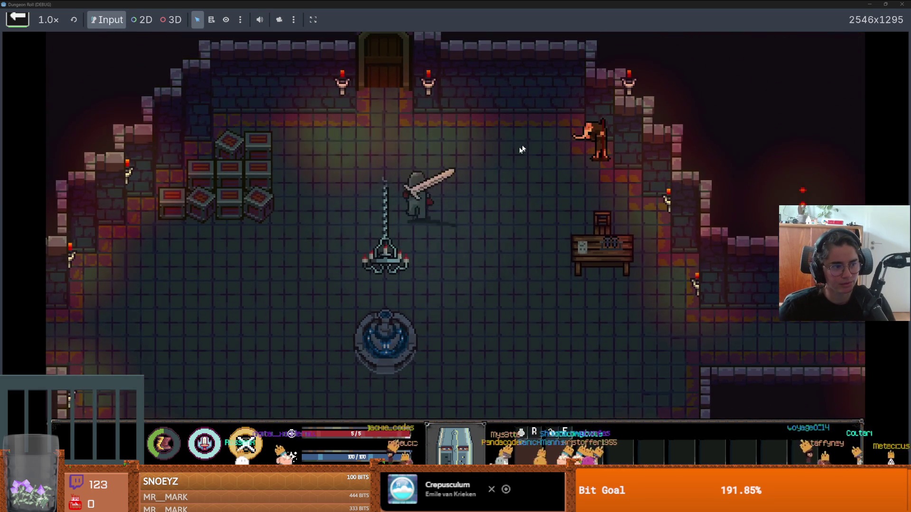
{"action": "key", "text": "w"}
{"action": "key", "text": "a"}
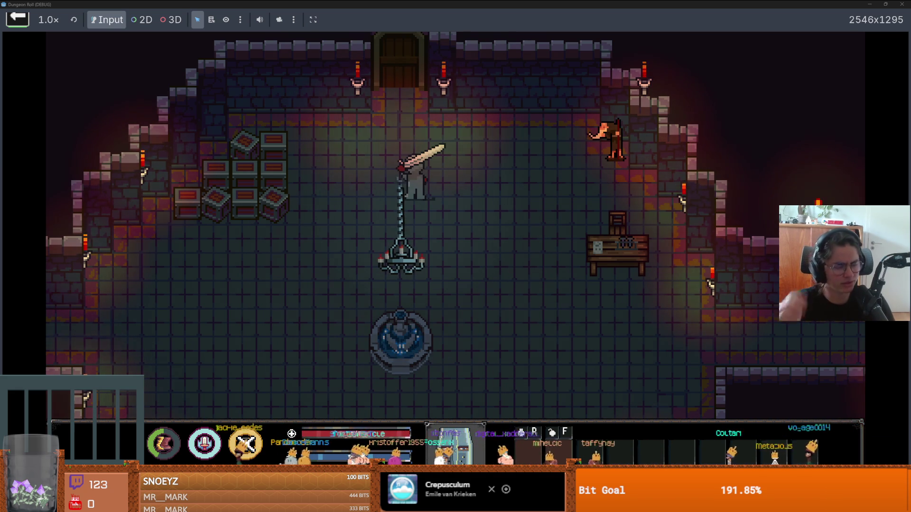
{"action": "key", "text": "w"}
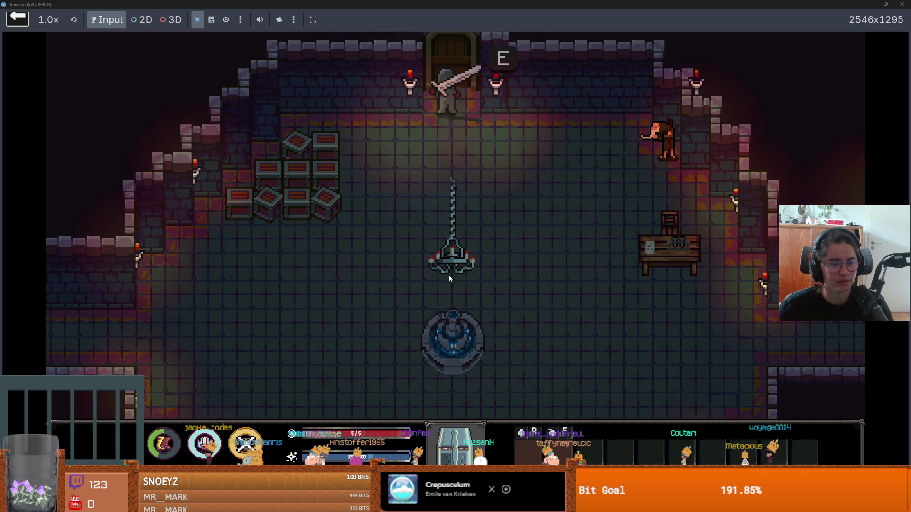
{"action": "key", "text": "e"}
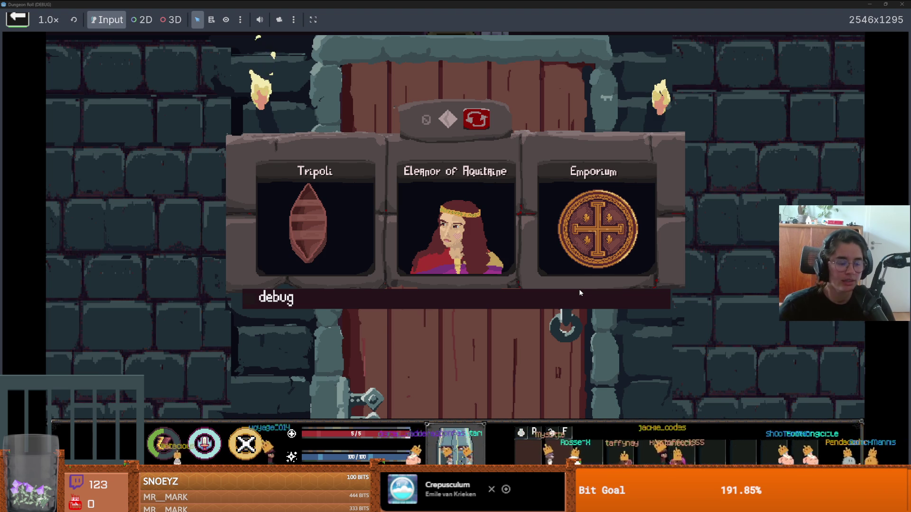
Step: Load a room from the debug room list, end the run from the pause menu, and start a new dungeon room
{"action": "left_click", "coordinate": [353, 297]}
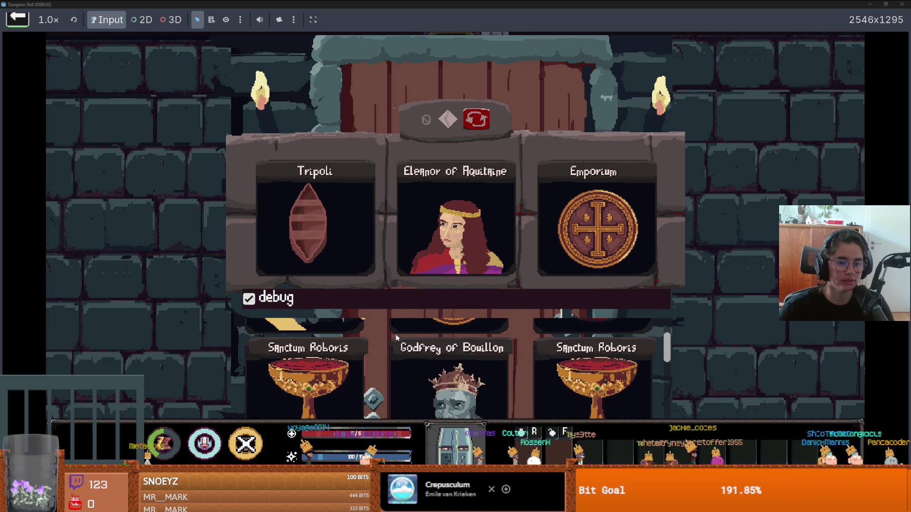
{"action": "scroll", "coordinate": [394, 333], "scroll_direction": "down", "scroll_amount": 3}
{"action": "left_click", "coordinate": [446, 365]}
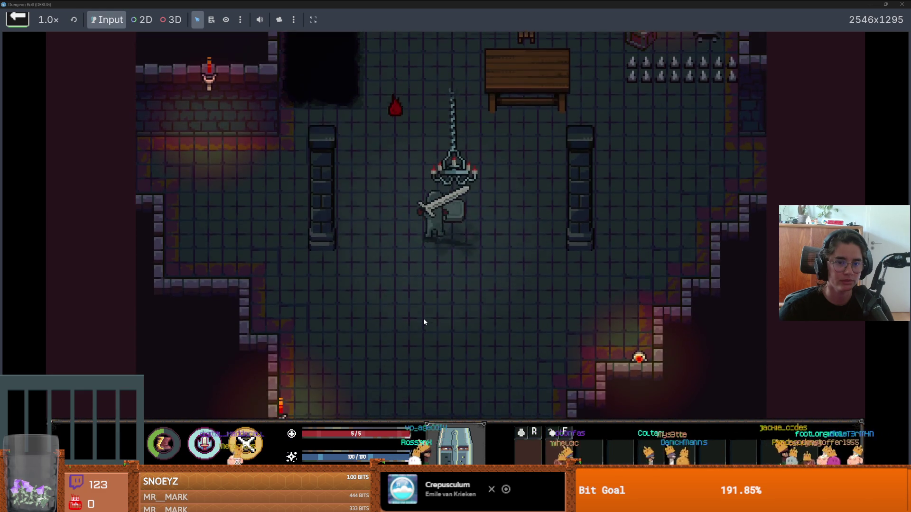
{"action": "key", "text": "Escape"}
{"action": "left_click", "coordinate": [423, 318]}
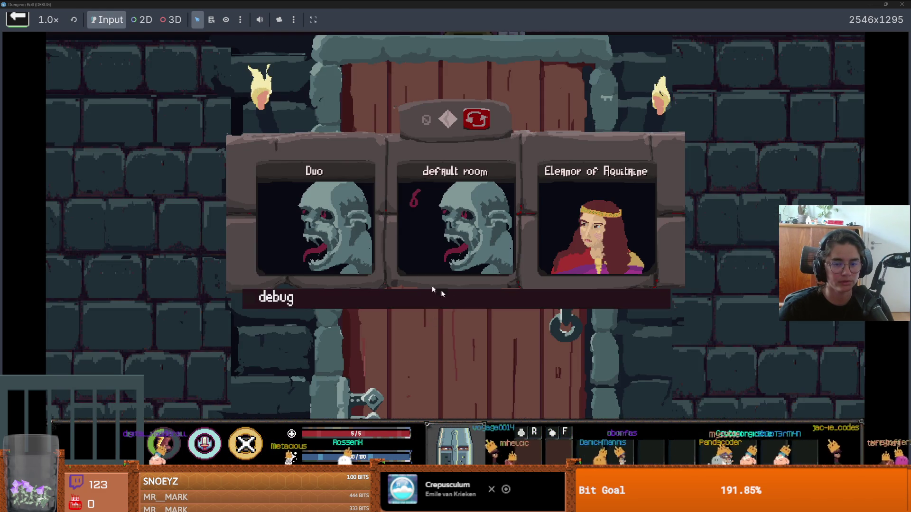
{"action": "left_click", "coordinate": [432, 287]}
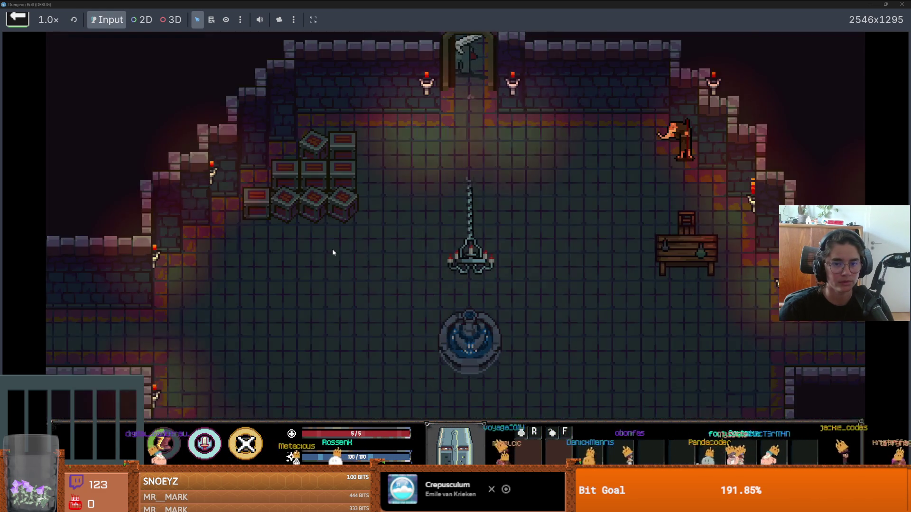
Step: Walk the knight up the corridor into the large room and over to the east doorway
{"action": "key", "text": "w"}
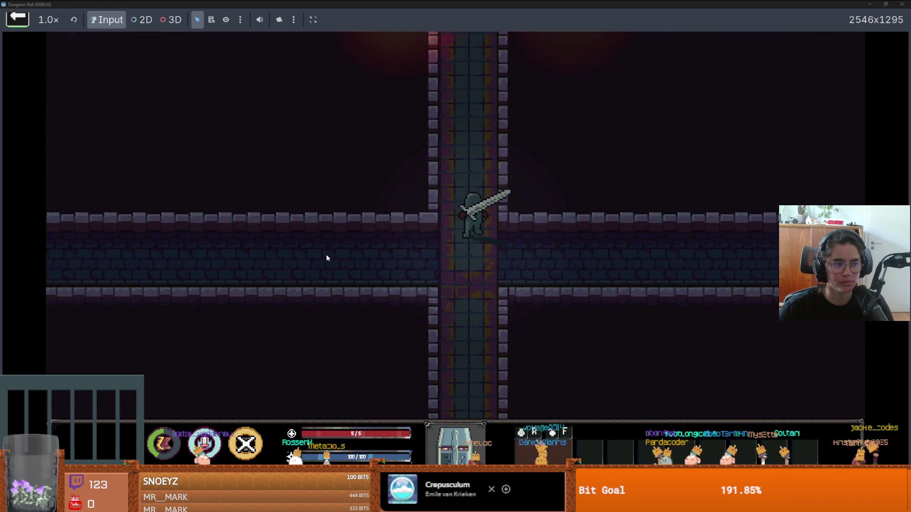
{"action": "key", "text": "w"}
{"action": "key", "text": "a"}
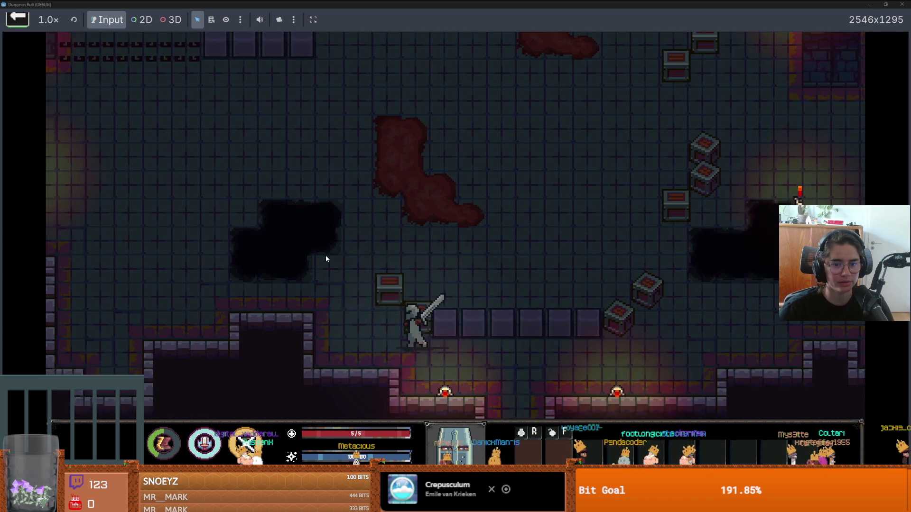
{"action": "key", "text": "w"}
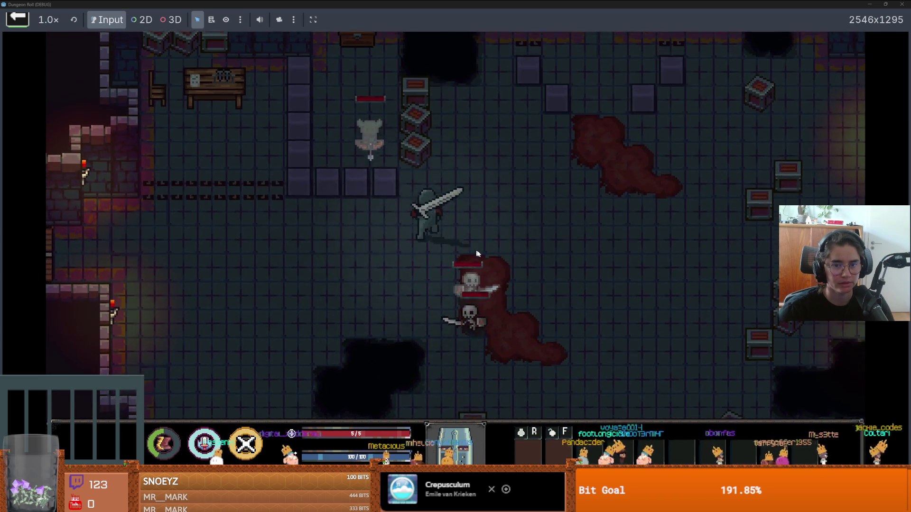
{"action": "key", "text": "d"}
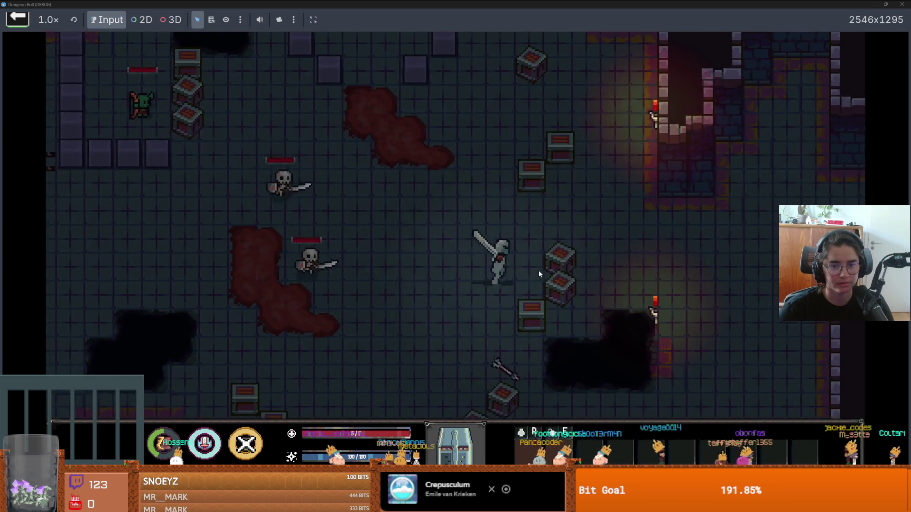
{"action": "key", "text": "d"}
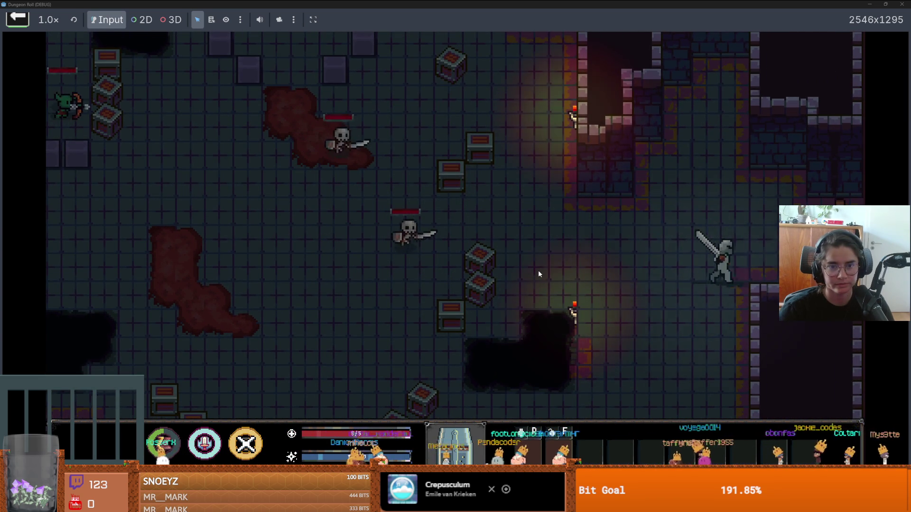
Step: Move the knight past the crates toward the torches, swing at the skeletons, then shrink the game window
{"action": "key", "text": "a"}
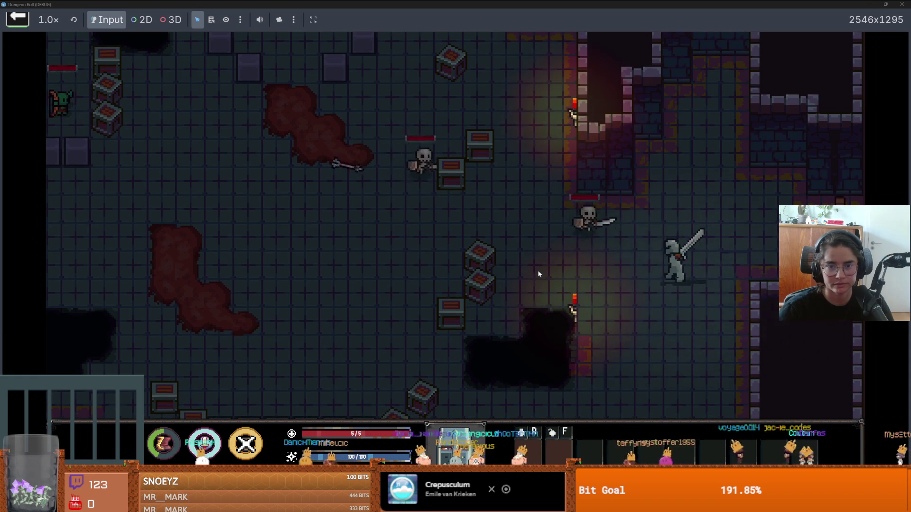
{"action": "key", "text": "a"}
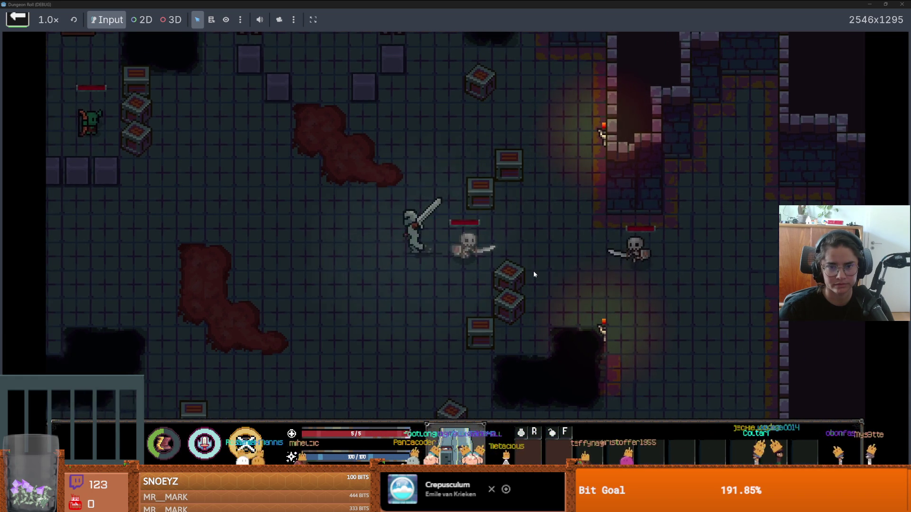
{"action": "key", "text": "a"}
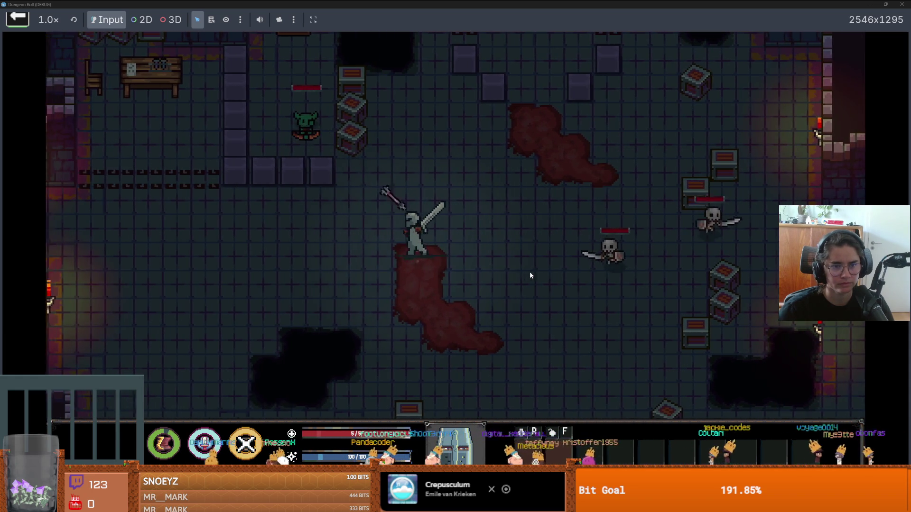
{"action": "key", "text": "a"}
{"action": "key", "text": "d"}
{"action": "key", "text": "w"}
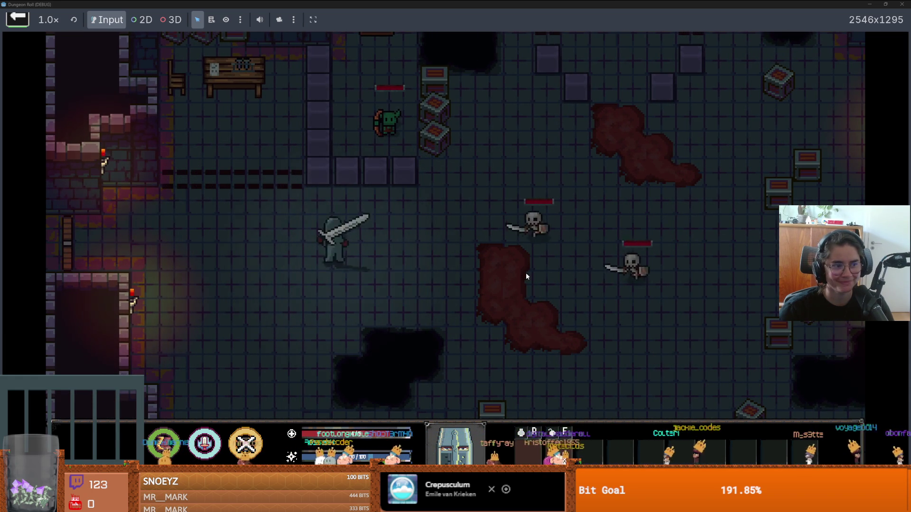
{"action": "key", "text": "d"}
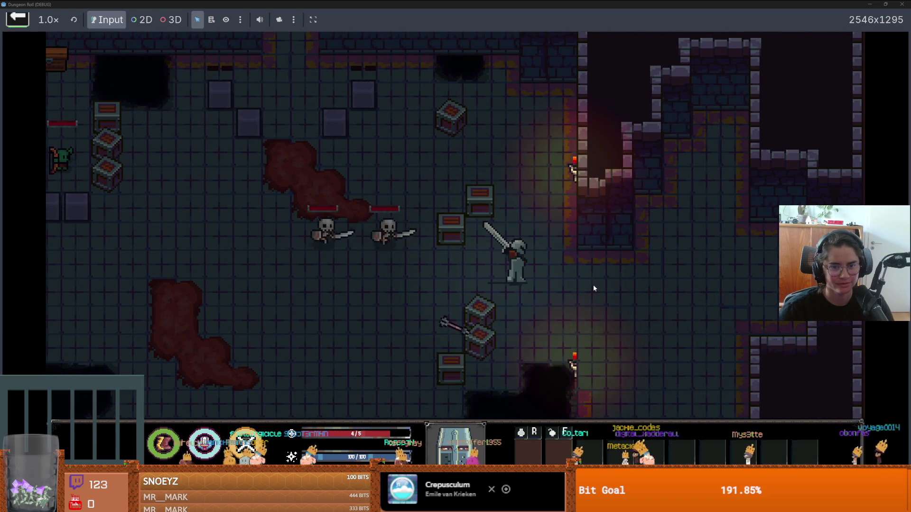
{"action": "key", "text": "w"}
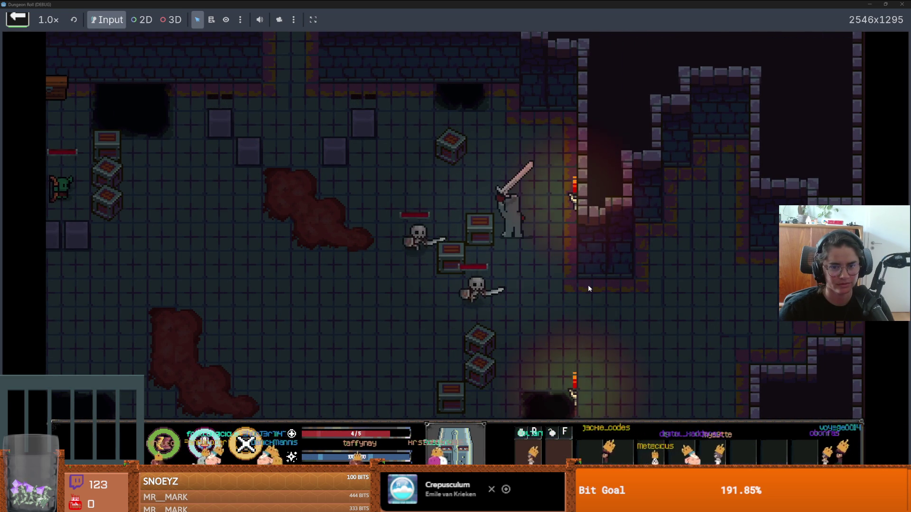
{"action": "left_click", "coordinate": [588, 285]}
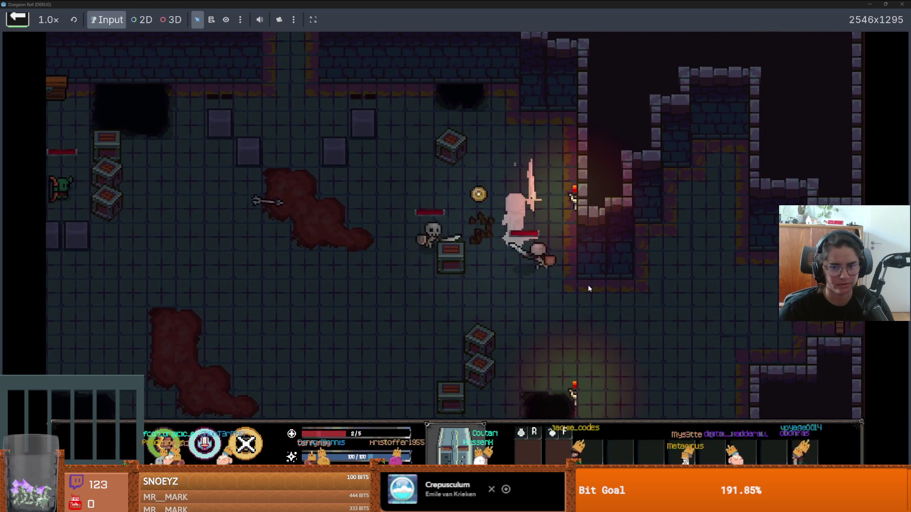
{"action": "key", "text": "w"}
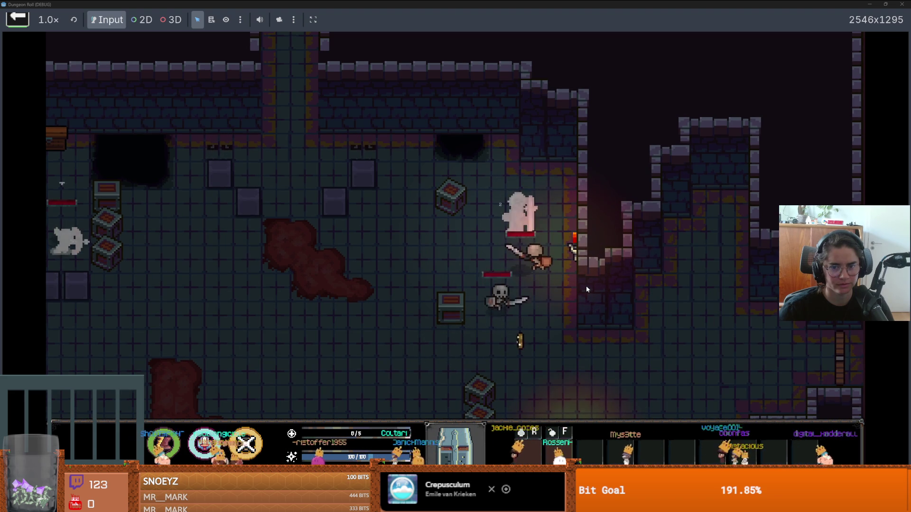
{"action": "left_click_drag", "start_coordinate": [531, 4], "coordinate": [332, 213]}
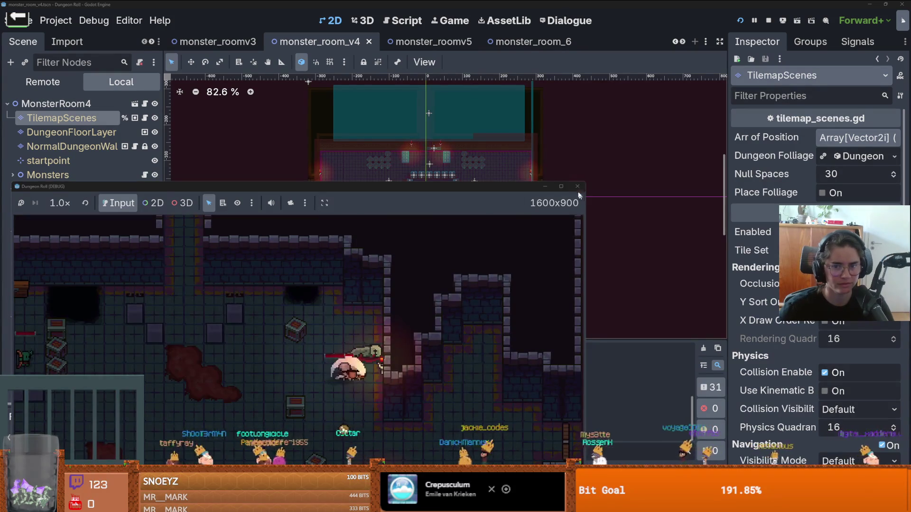
Step: Stop the running game with F8 and save the monster_room_v4 scene
{"action": "key", "text": "F8"}
{"action": "key", "text": "ctrl+s"}
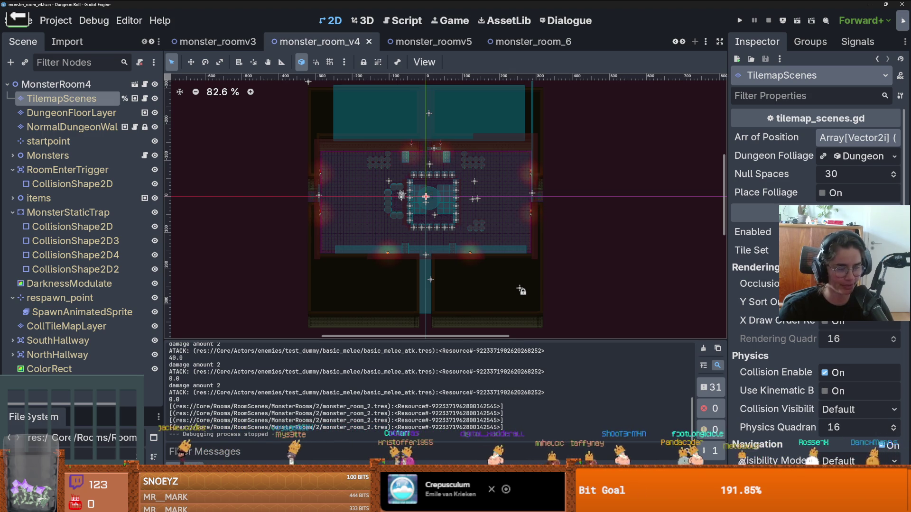
{"action": "scroll", "coordinate": [431, 238], "scroll_direction": "up", "scroll_amount": 6}
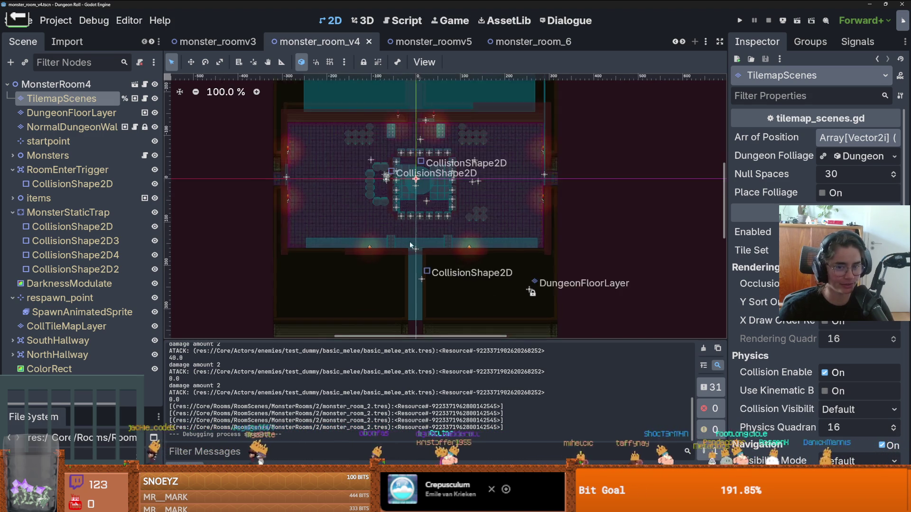
{"action": "scroll", "coordinate": [431, 237], "scroll_direction": "down", "scroll_amount": 1}
{"action": "key", "text": "ctrl+s"}
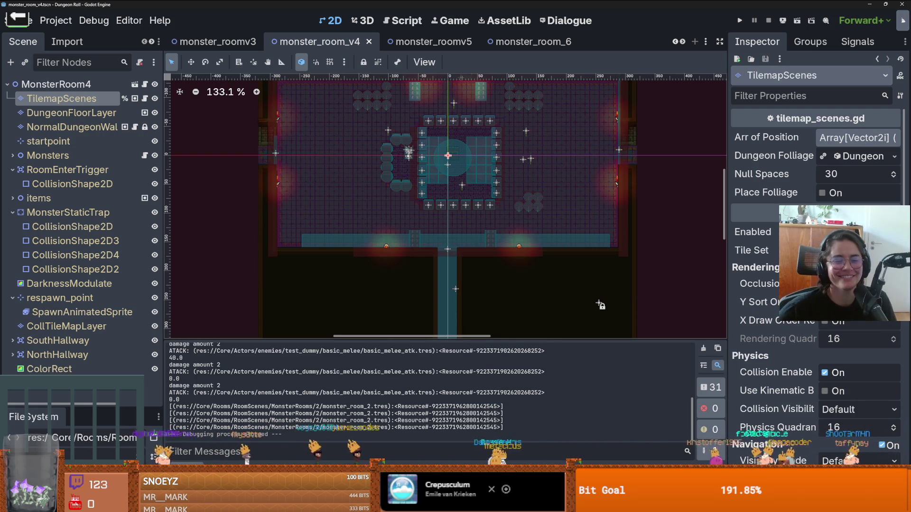
Step: Select the NormalDungeonWall tilemap layer, save again, and switch to the monster_roomv3 scene tab
{"action": "scroll", "coordinate": [413, 264], "scroll_direction": "up", "scroll_amount": 1}
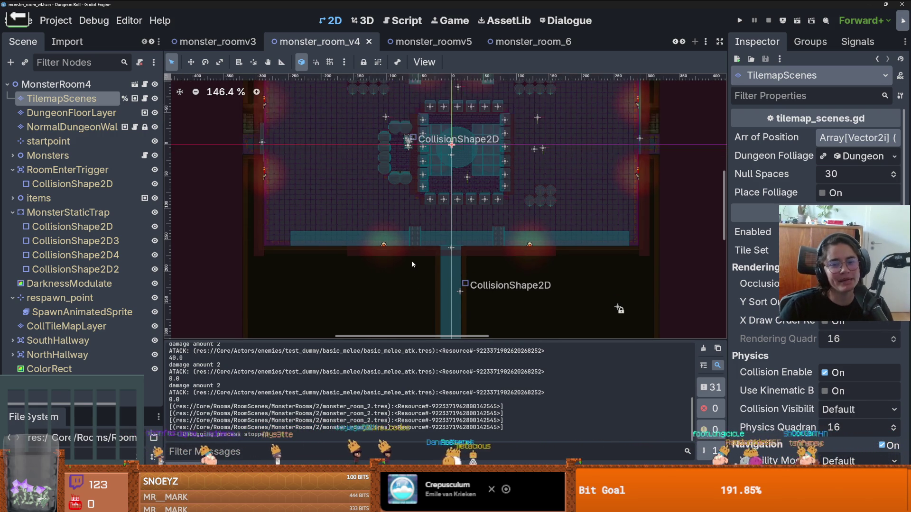
{"action": "left_click", "coordinate": [105, 126]}
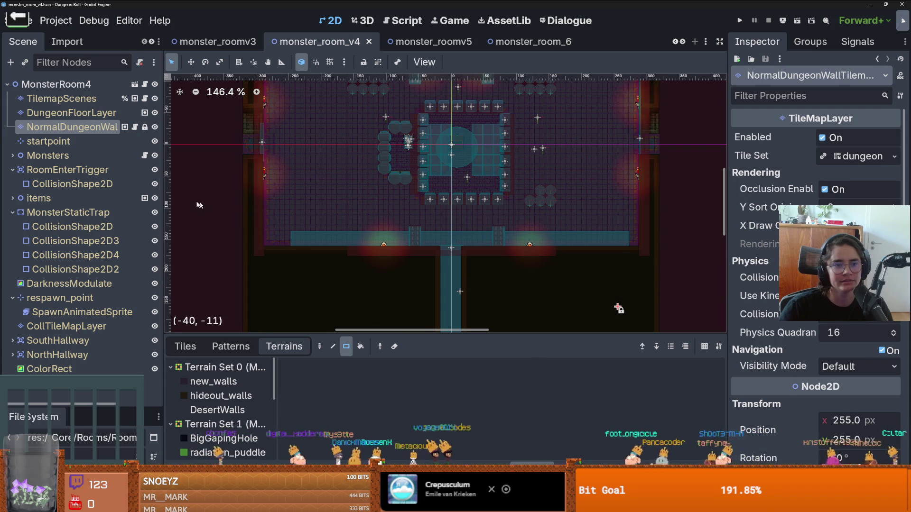
{"action": "scroll", "coordinate": [458, 255], "scroll_direction": "down", "scroll_amount": 1}
{"action": "key", "text": "ctrl+s"}
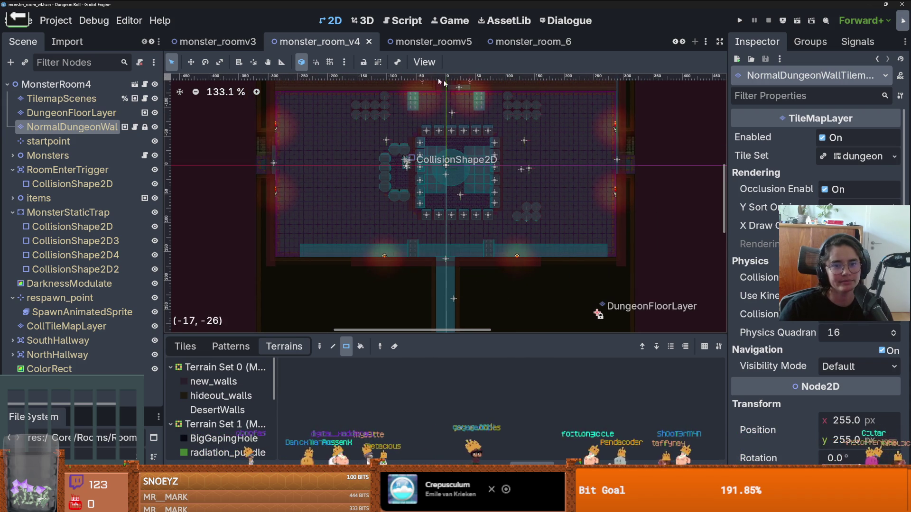
{"action": "left_click", "coordinate": [415, 41]}
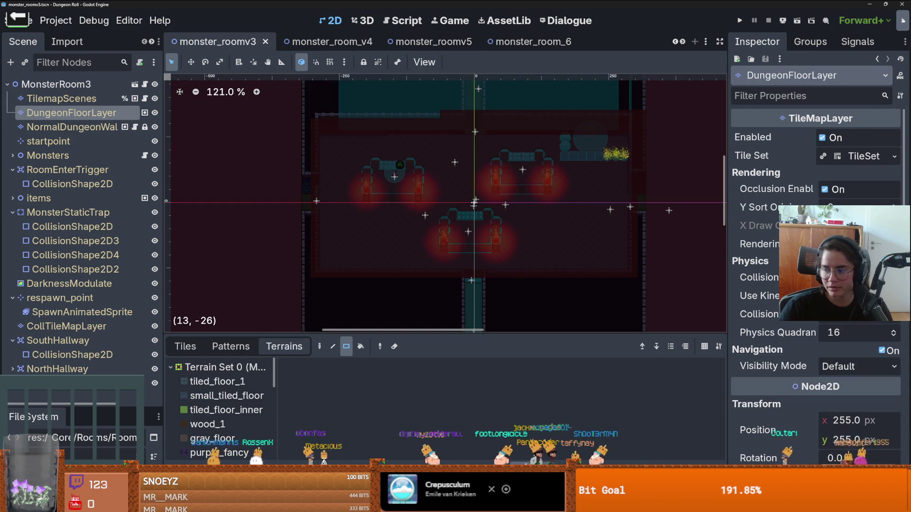
Step: Bring up the monster_roomv2 scene from the overflow of open scene tabs
{"action": "left_click", "coordinate": [675, 42]}
{"action": "left_click", "coordinate": [218, 42]}
{"action": "scroll", "coordinate": [444, 218], "scroll_direction": "down", "scroll_amount": 2}
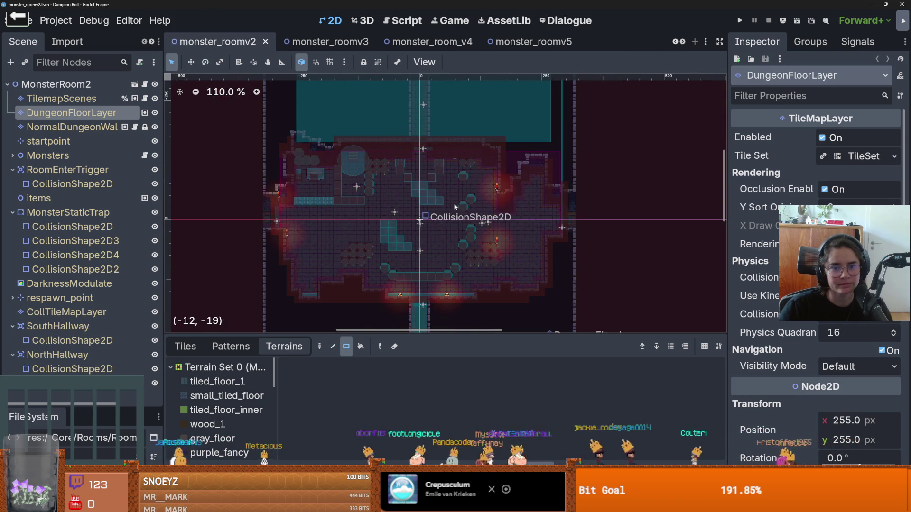
{"action": "scroll", "coordinate": [444, 218], "scroll_direction": "up", "scroll_amount": 4}
{"action": "scroll", "coordinate": [477, 219], "scroll_direction": "up", "scroll_amount": 10}
{"action": "scroll", "coordinate": [481, 198], "scroll_direction": "down", "scroll_amount": 2}
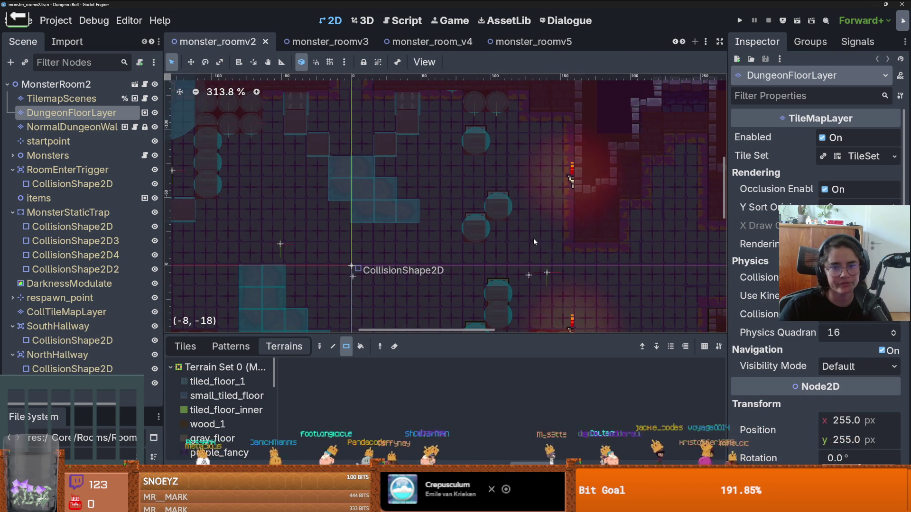
{"action": "scroll", "coordinate": [522, 218], "scroll_direction": "down", "scroll_amount": 3}
{"action": "scroll", "coordinate": [522, 218], "scroll_direction": "up", "scroll_amount": 4}
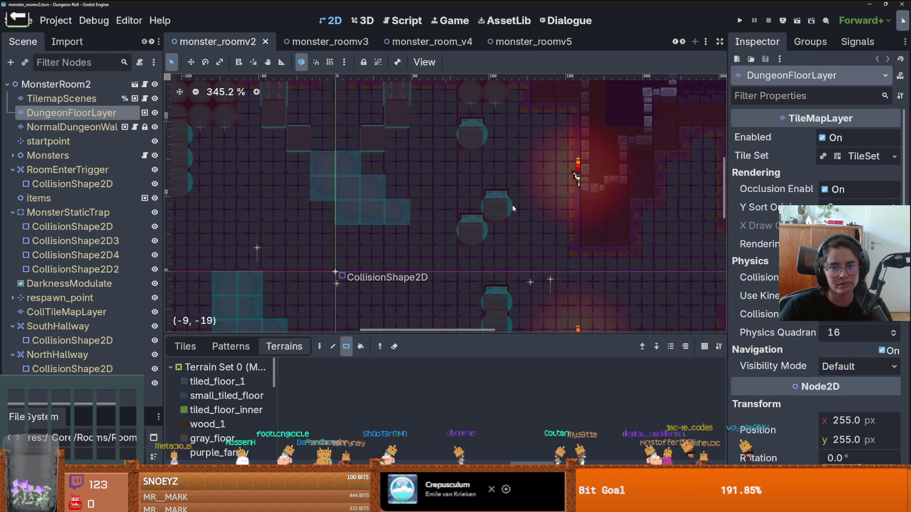
{"action": "scroll", "coordinate": [494, 218], "scroll_direction": "down", "scroll_amount": 4}
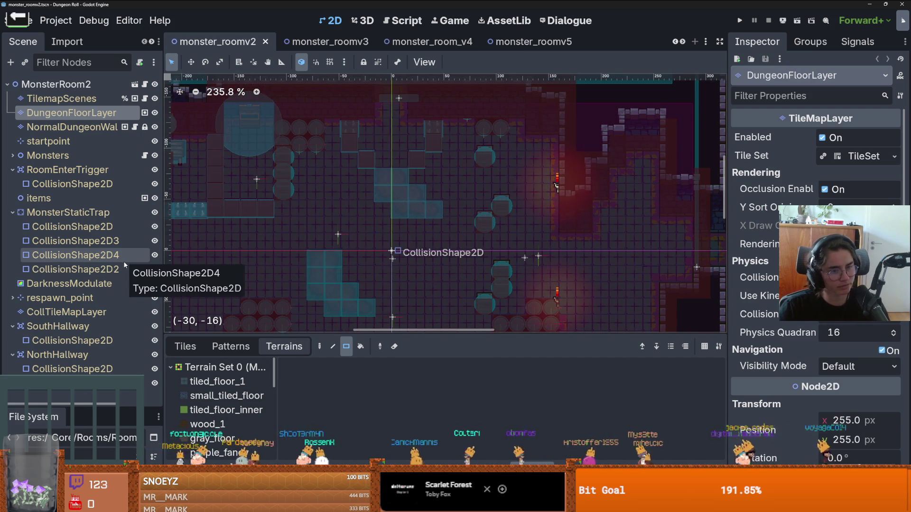
Step: On CollTileMapLayer, pick the tilemap.png atlas with the Paint tool and paint a collision tile into the room
{"action": "left_click", "coordinate": [94, 298]}
{"action": "left_click", "coordinate": [90, 312]}
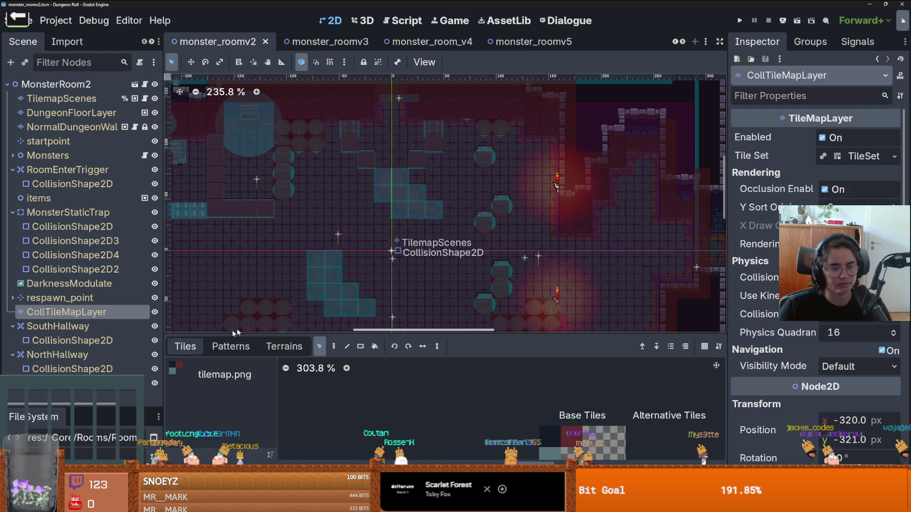
{"action": "left_click", "coordinate": [93, 298]}
{"action": "left_click", "coordinate": [91, 311]}
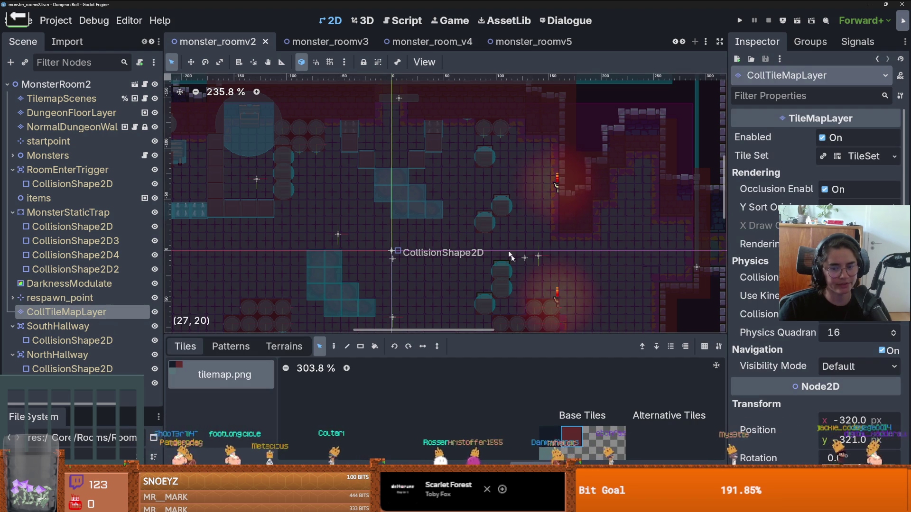
{"action": "scroll", "coordinate": [437, 186], "scroll_direction": "up", "scroll_amount": 3}
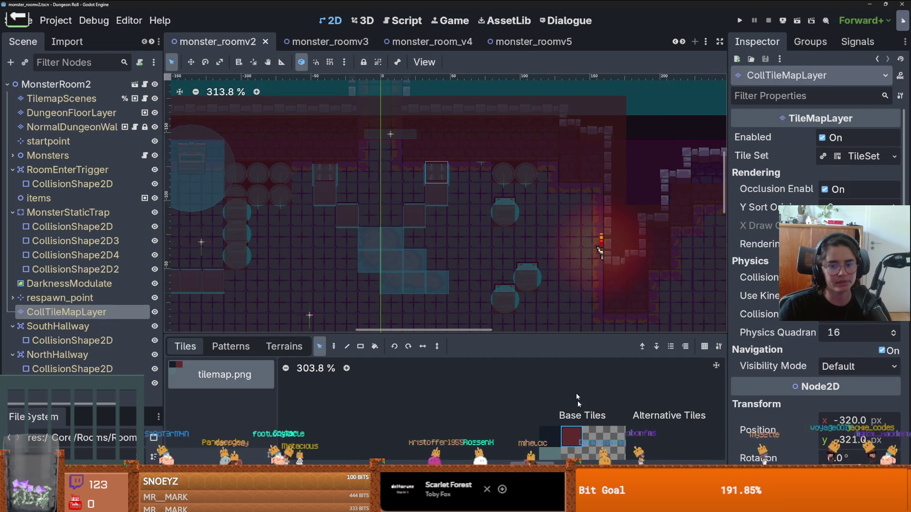
{"action": "left_click", "coordinate": [334, 346]}
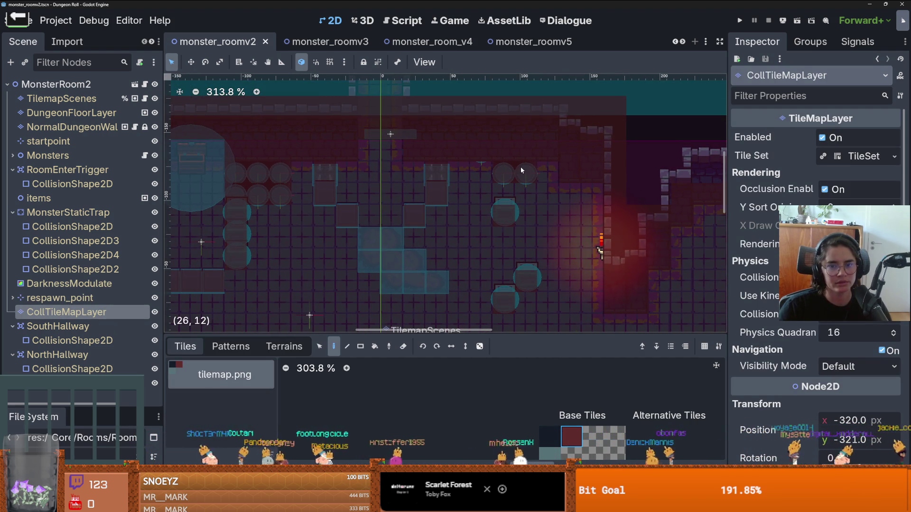
{"action": "left_click", "coordinate": [503, 167]}
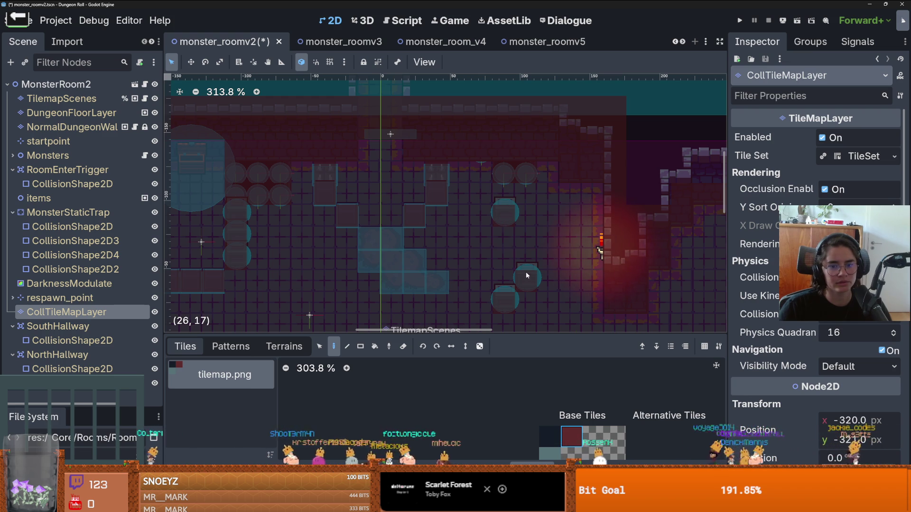
Step: Zoom and pan around the room to check the painted collision tiles, then save monster_roomv2
{"action": "left_click_drag", "start_coordinate": [517, 205], "coordinate": [518, 202]}
{"action": "scroll", "coordinate": [567, 135], "scroll_direction": "down", "scroll_amount": 2}
{"action": "scroll", "coordinate": [568, 245], "scroll_direction": "up", "scroll_amount": 2}
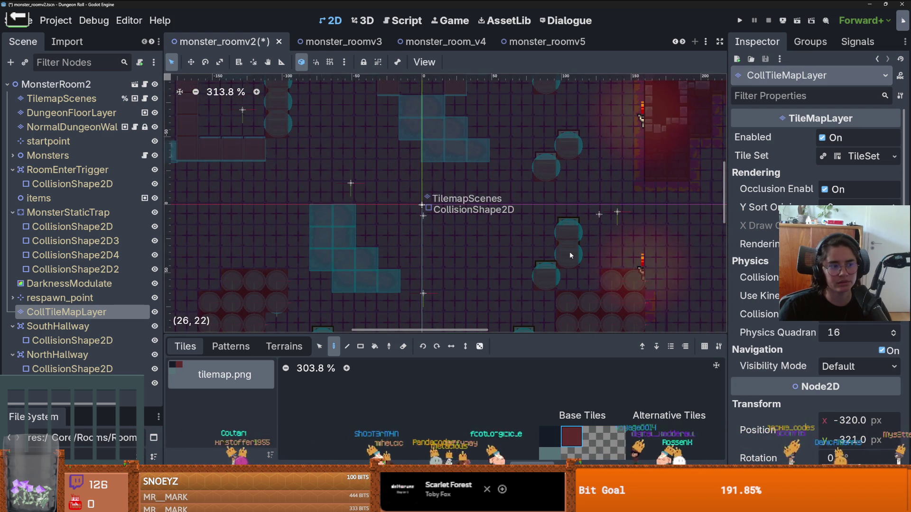
{"action": "scroll", "coordinate": [569, 252], "scroll_direction": "down", "scroll_amount": 3}
{"action": "scroll", "coordinate": [560, 238], "scroll_direction": "up", "scroll_amount": 1}
{"action": "scroll", "coordinate": [560, 238], "scroll_direction": "up", "scroll_amount": 1}
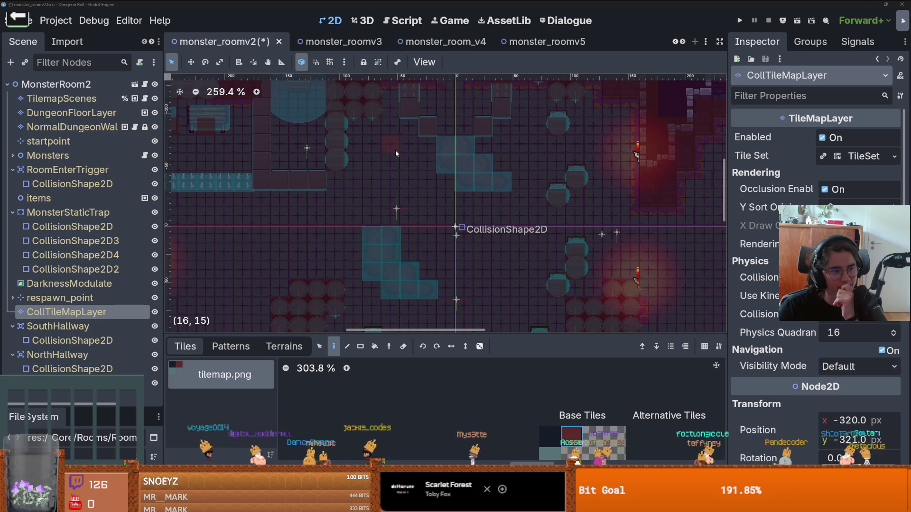
{"action": "scroll", "coordinate": [511, 158], "scroll_direction": "down", "scroll_amount": 4}
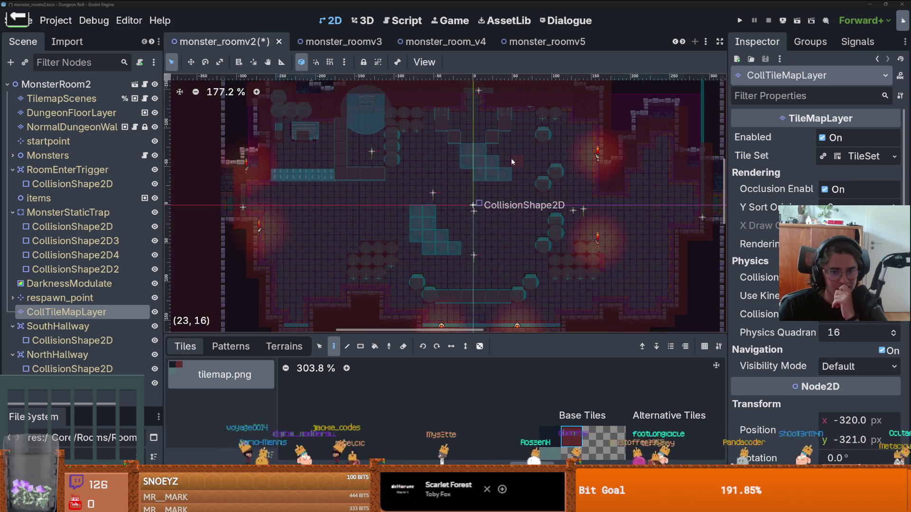
{"action": "scroll", "coordinate": [536, 197], "scroll_direction": "up", "scroll_amount": 6}
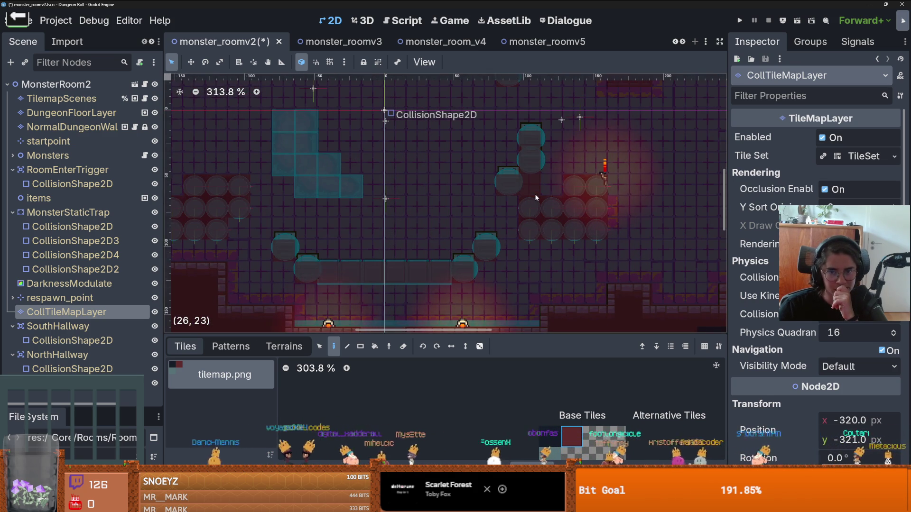
{"action": "scroll", "coordinate": [532, 192], "scroll_direction": "down", "scroll_amount": 5}
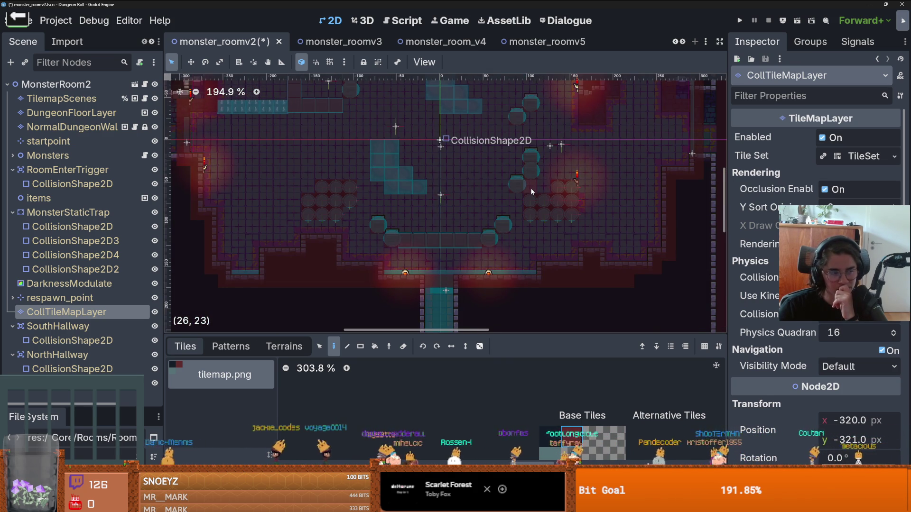
{"action": "scroll", "coordinate": [532, 192], "scroll_direction": "down", "scroll_amount": 3}
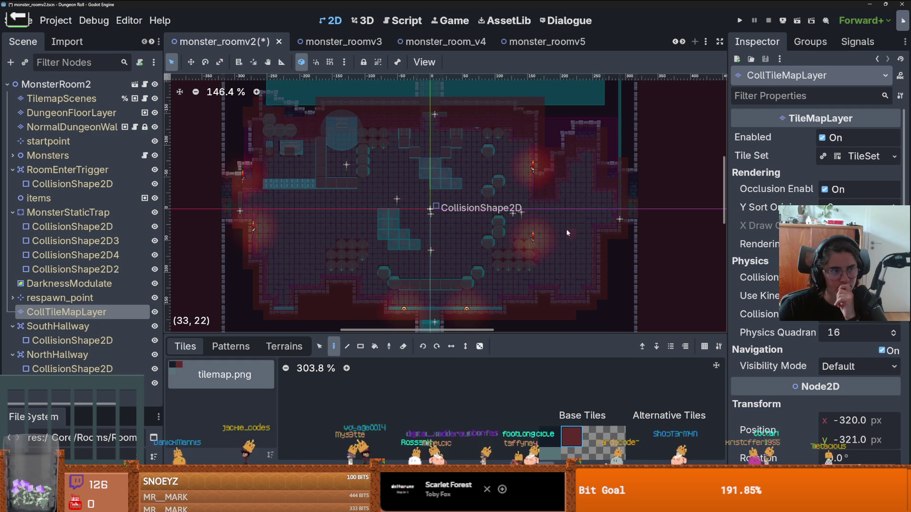
{"action": "scroll", "coordinate": [612, 142], "scroll_direction": "up", "scroll_amount": 5}
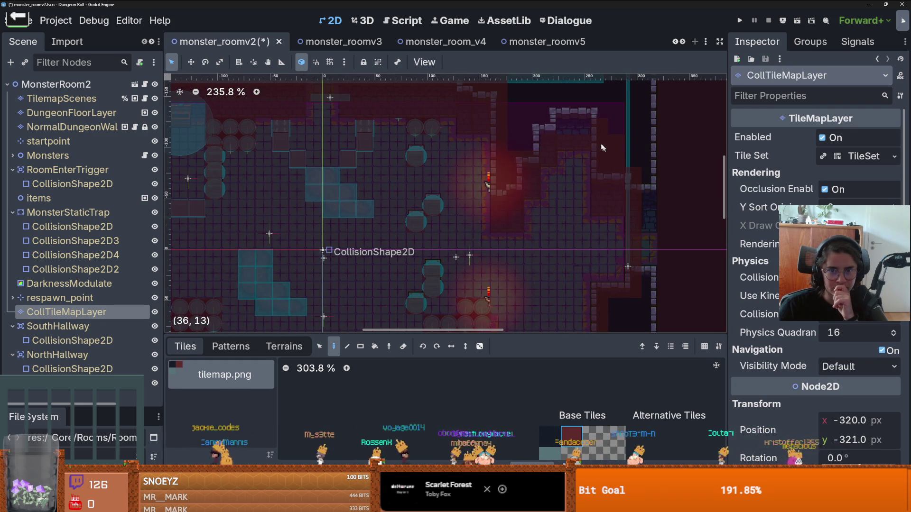
{"action": "scroll", "coordinate": [523, 141], "scroll_direction": "down", "scroll_amount": 3}
{"action": "left_click_drag", "start_coordinate": [457, 180], "coordinate": [510, 201]}
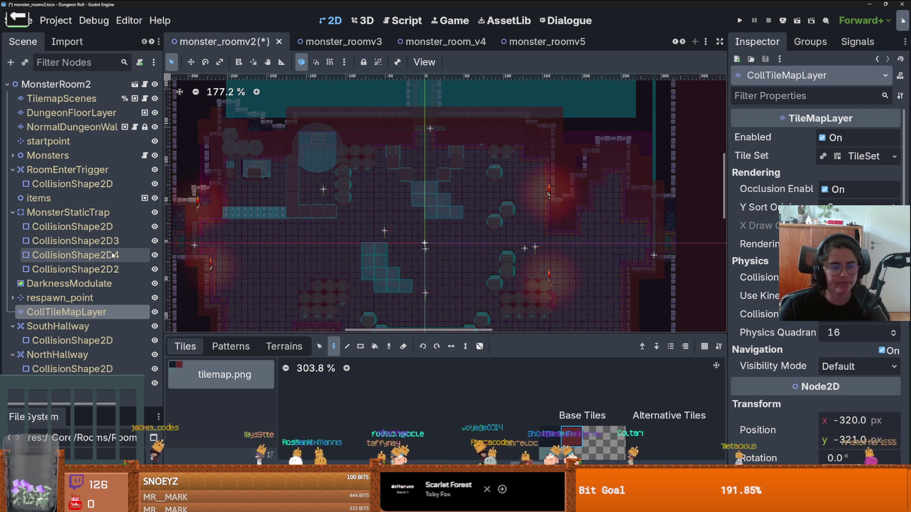
{"action": "key", "text": "ctrl+s"}
Step: Filter the FileSystem for 'enemy' and open enemy_base_scene.tscn
{"action": "left_click_drag", "start_coordinate": [85, 408], "coordinate": [84, 291]}
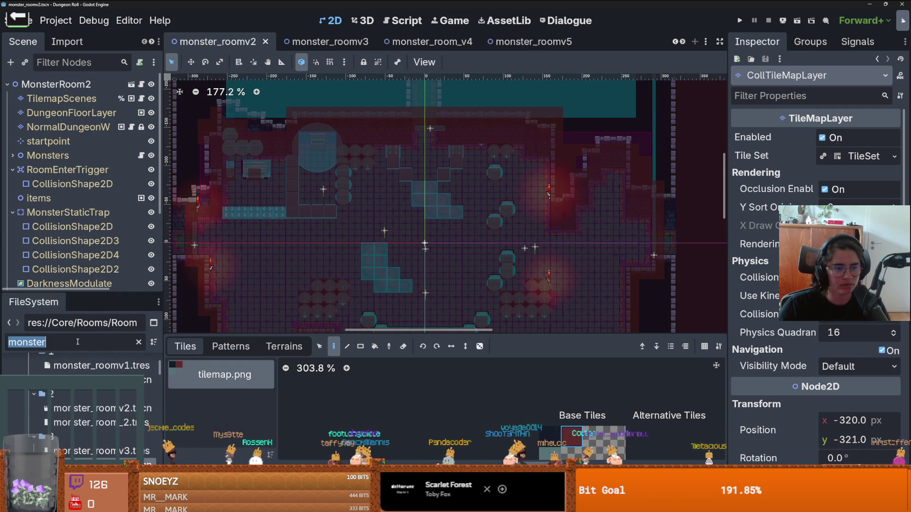
{"action": "type", "text": "skele"}
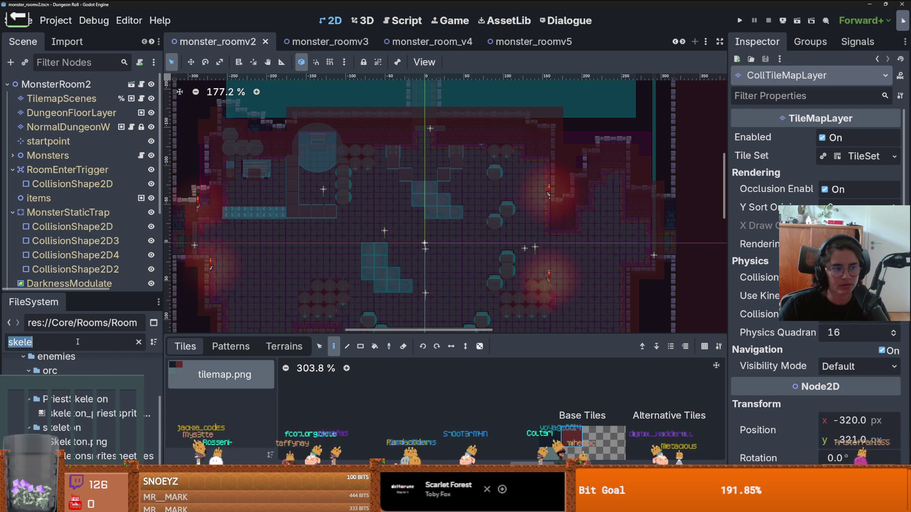
{"action": "type", "text": "nemy"}
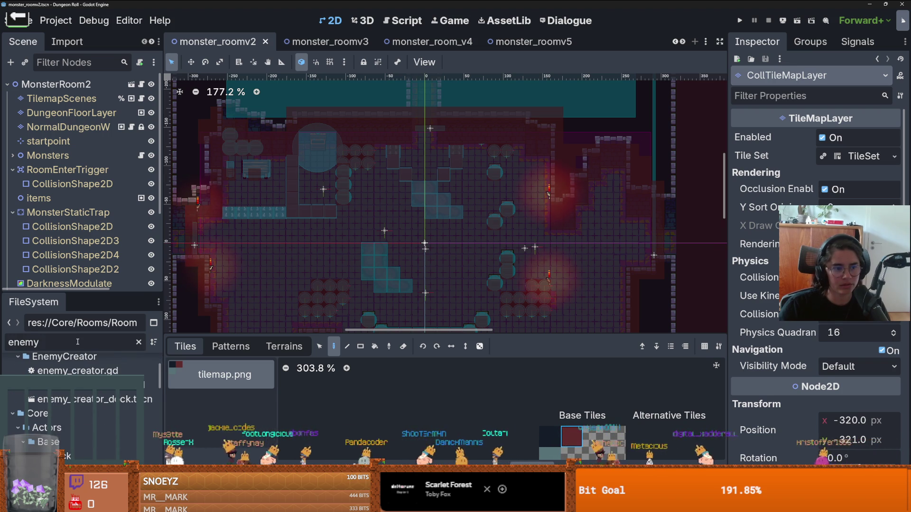
{"action": "left_click_drag", "start_coordinate": [90, 292], "coordinate": [90, 125]}
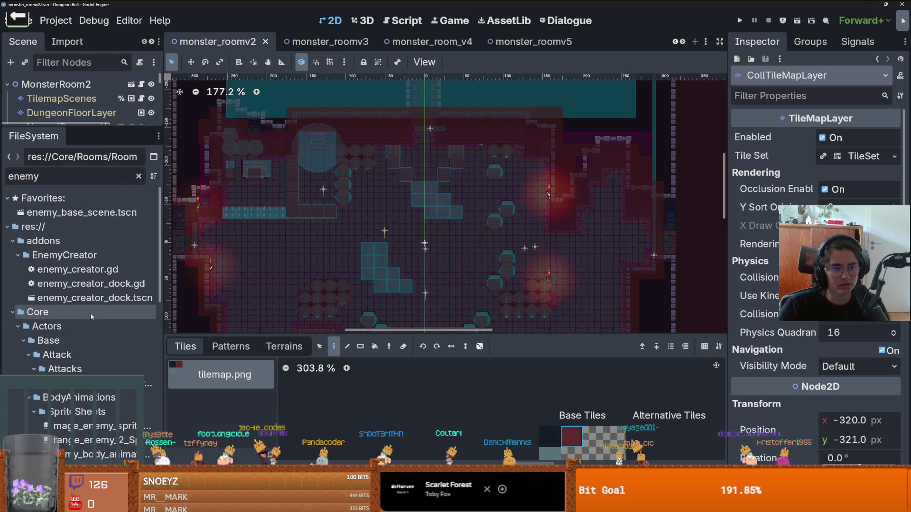
{"action": "double_click", "coordinate": [81, 213]}
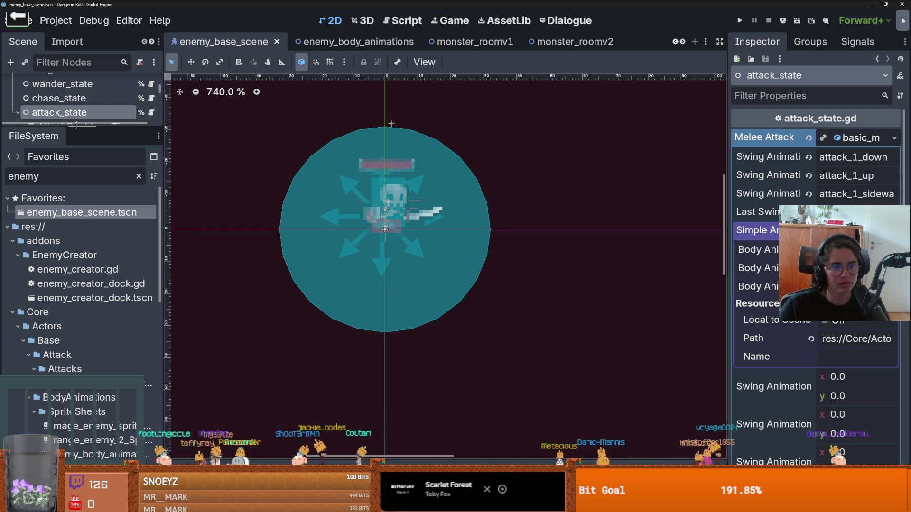
Step: Collapse the StateMachine node, save the enemy base scene, and run the project with F5
{"action": "left_click_drag", "start_coordinate": [76, 124], "coordinate": [76, 384]}
{"action": "scroll", "coordinate": [72, 213], "scroll_direction": "up", "scroll_amount": 3}
{"action": "left_click", "coordinate": [12, 184]}
{"action": "key", "text": "ctrl+s"}
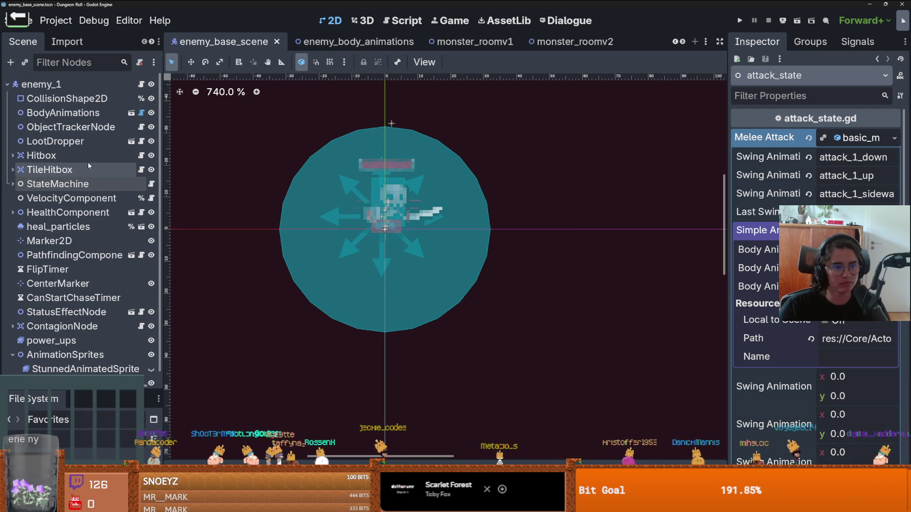
{"action": "scroll", "coordinate": [391, 258], "scroll_direction": "up", "scroll_amount": 3}
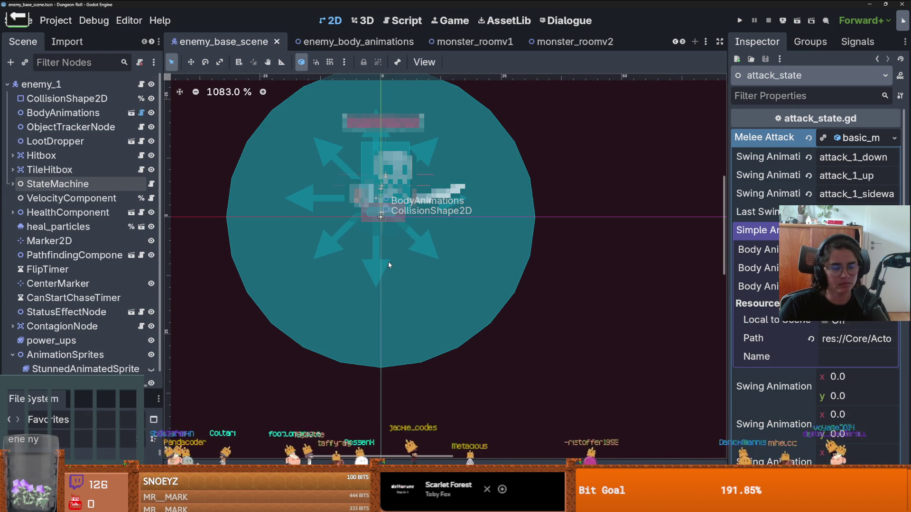
{"action": "key", "text": "F5"}
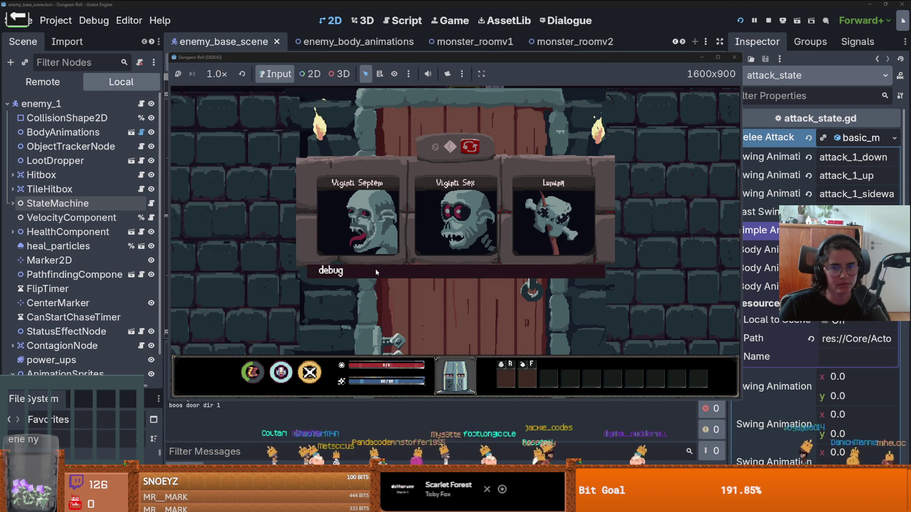
Step: Enable debug, start as the Duo character, and walk into the lit room swinging the sword
{"action": "left_click", "coordinate": [375, 269]}
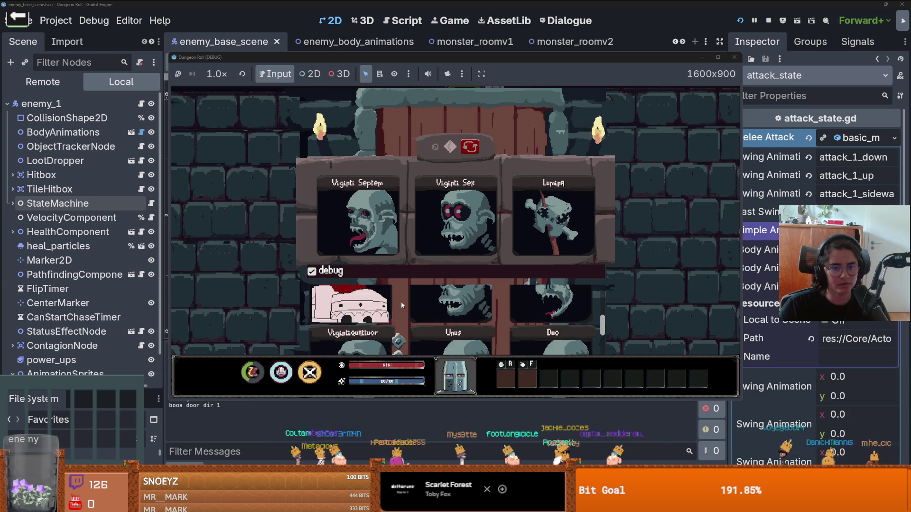
{"action": "left_click", "coordinate": [568, 337]}
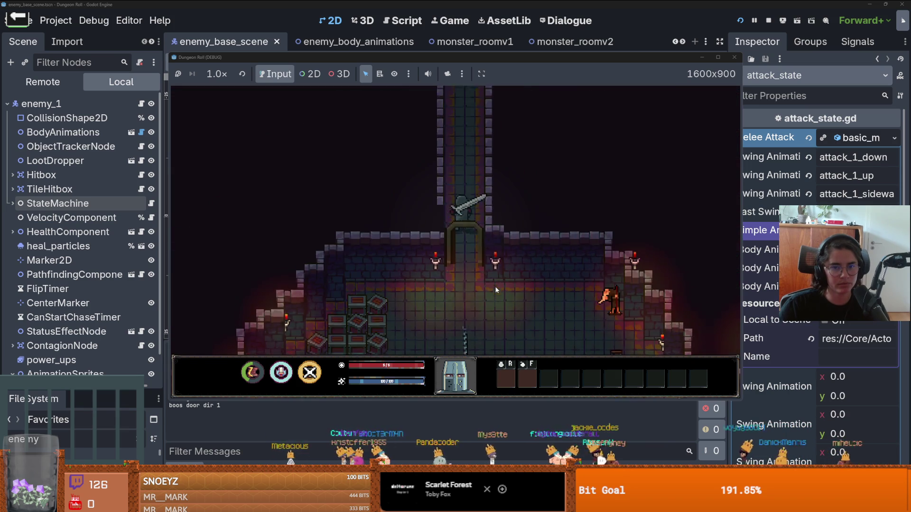
{"action": "key", "text": "w"}
{"action": "key", "text": "w"}
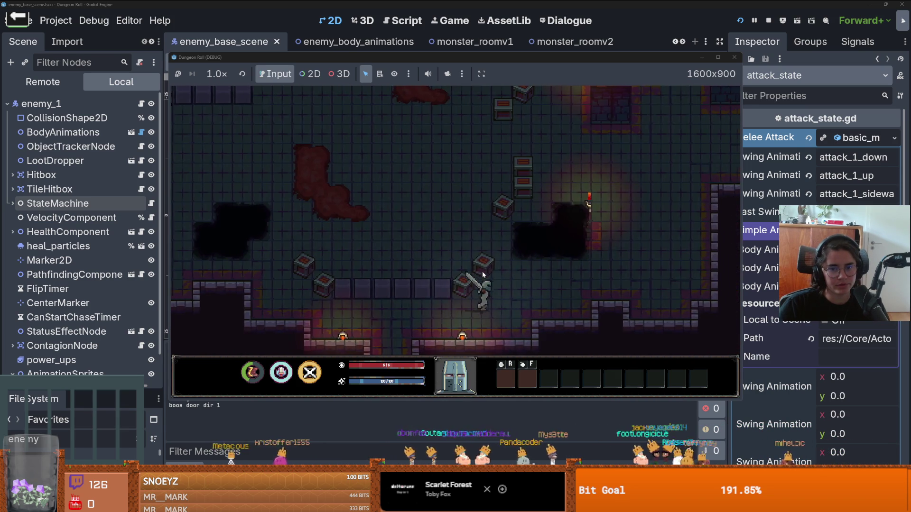
{"action": "key", "text": "d"}
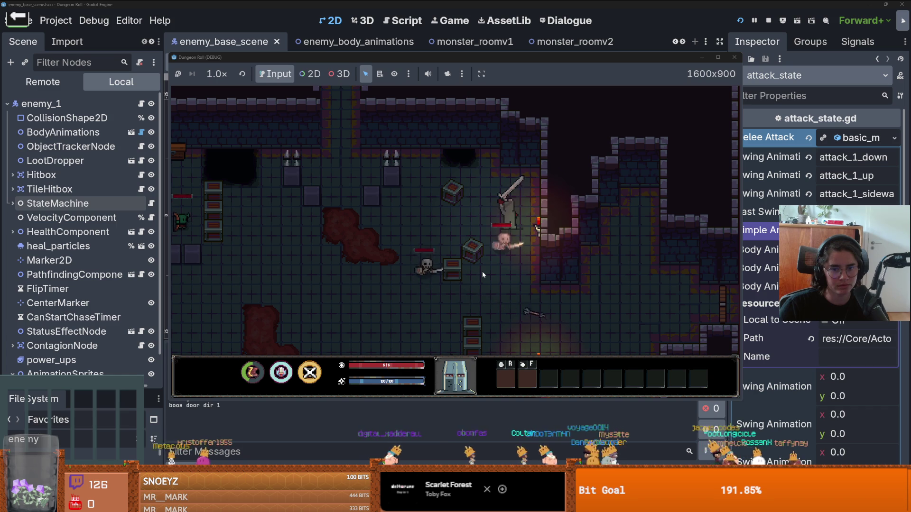
{"action": "left_click", "coordinate": [482, 275]}
{"action": "left_click", "coordinate": [506, 283]}
{"action": "left_click", "coordinate": [506, 283]}
Step: Strafe around the skeleton with WASD, slashing at it when close
{"action": "key", "text": "s"}
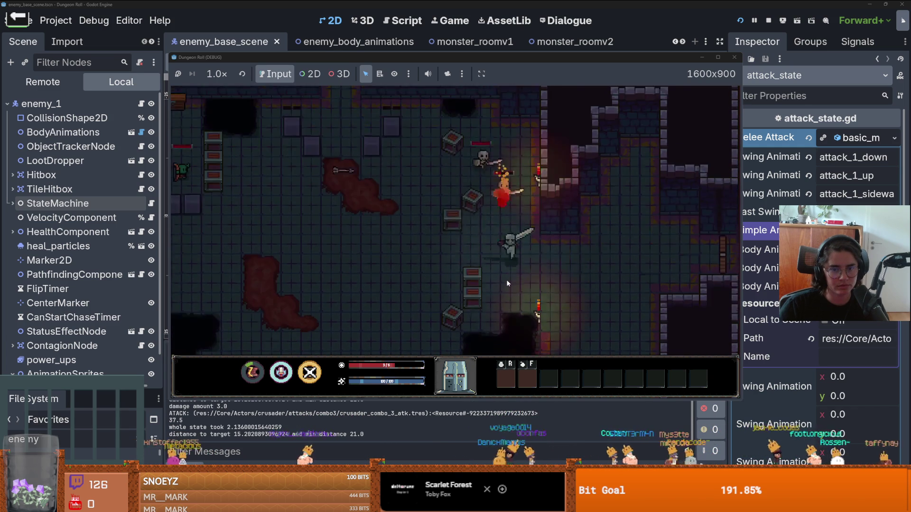
{"action": "key", "text": "w"}
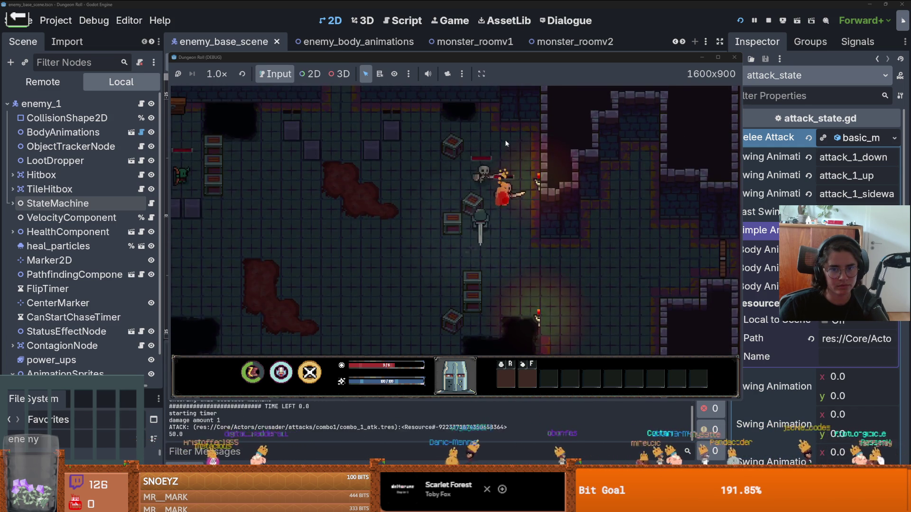
{"action": "left_click", "coordinate": [505, 155]}
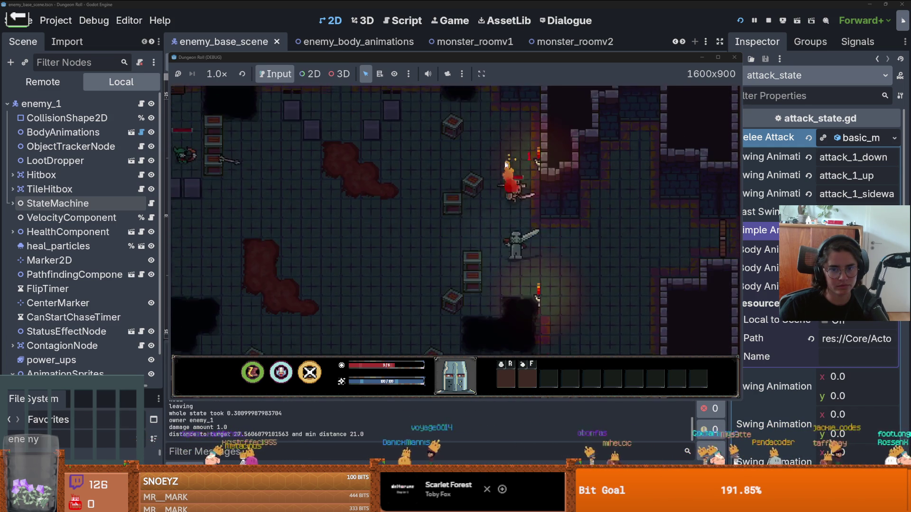
{"action": "key", "text": "s"}
{"action": "key", "text": "w"}
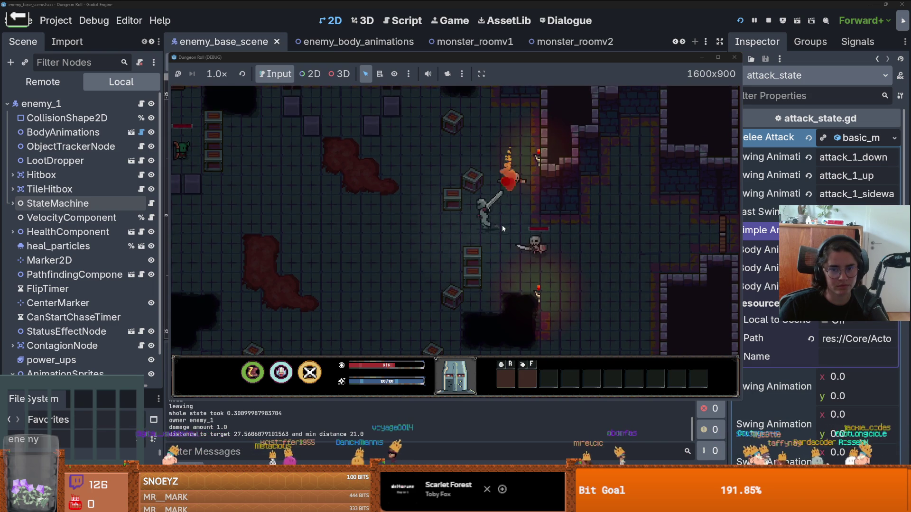
{"action": "key", "text": "a"}
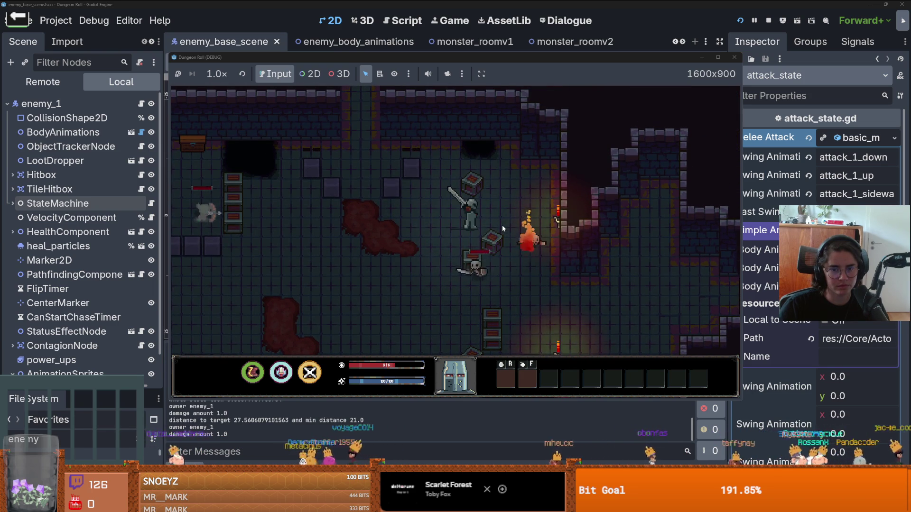
{"action": "key", "text": "d"}
{"action": "key", "text": "s"}
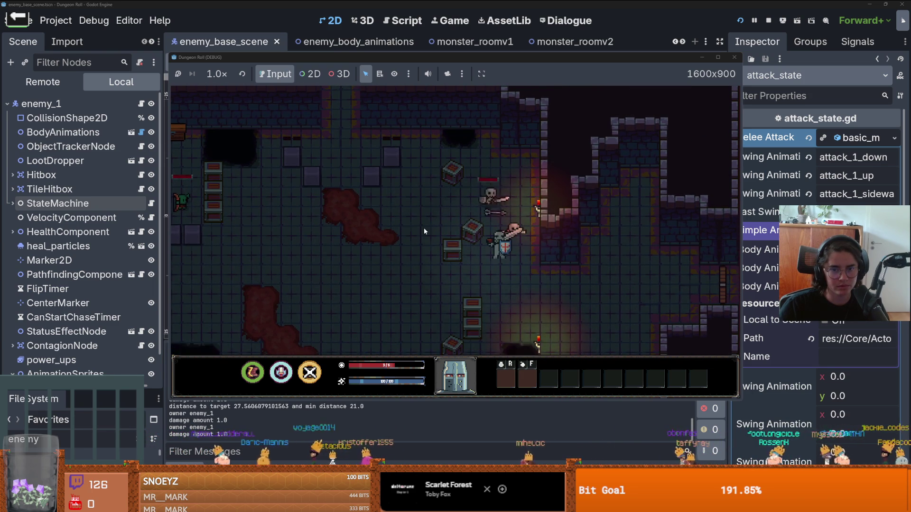
{"action": "key", "text": "a"}
{"action": "key", "text": "s"}
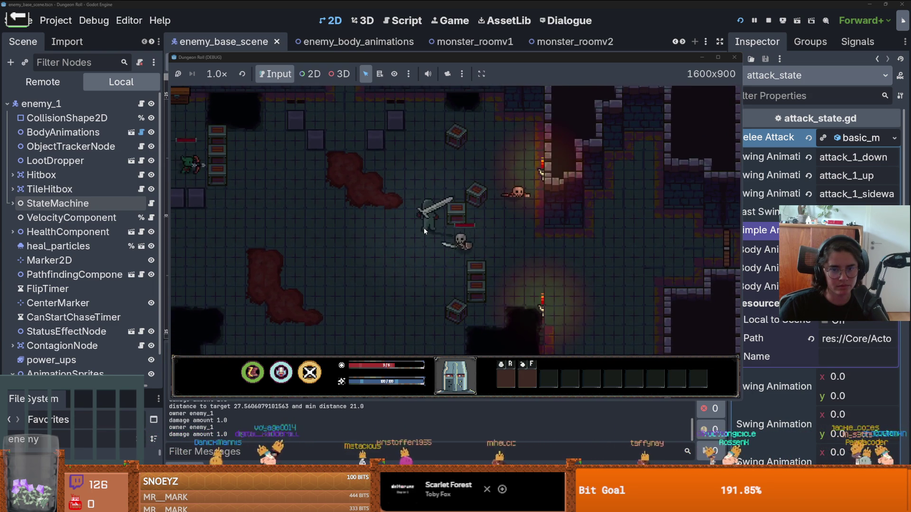
{"action": "key", "text": "w"}
{"action": "key", "text": "d"}
{"action": "key", "text": "d"}
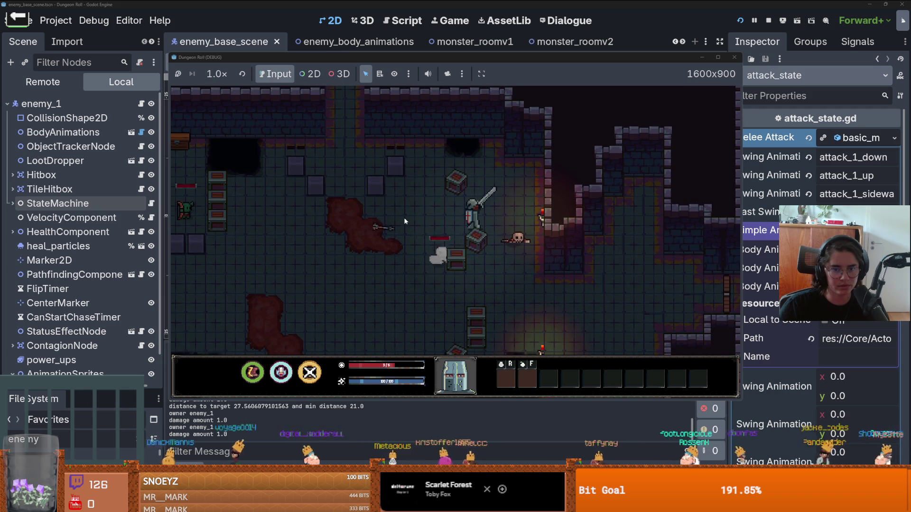
Step: Maneuver the knight left, down, then up and right past the skeleton
{"action": "key", "text": "a"}
{"action": "key", "text": "s"}
{"action": "key", "text": "a"}
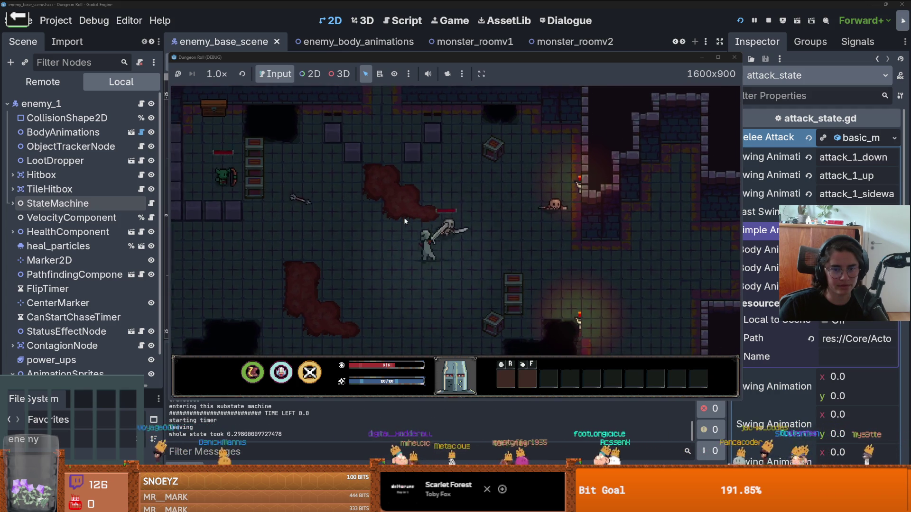
{"action": "key", "text": "a"}
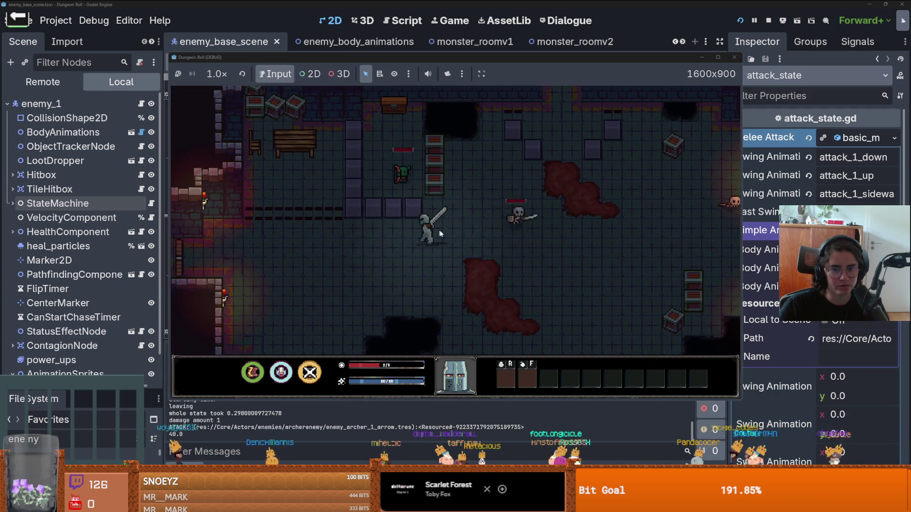
{"action": "key", "text": "s"}
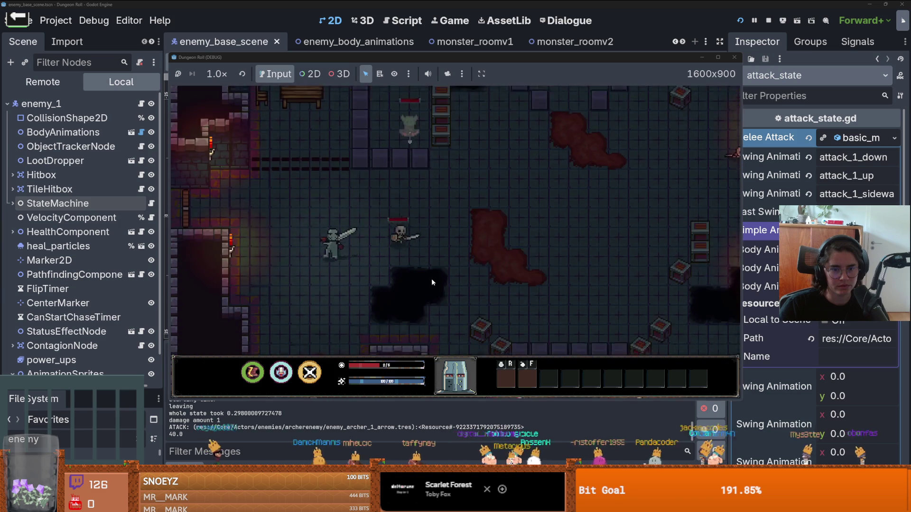
{"action": "key", "text": "d"}
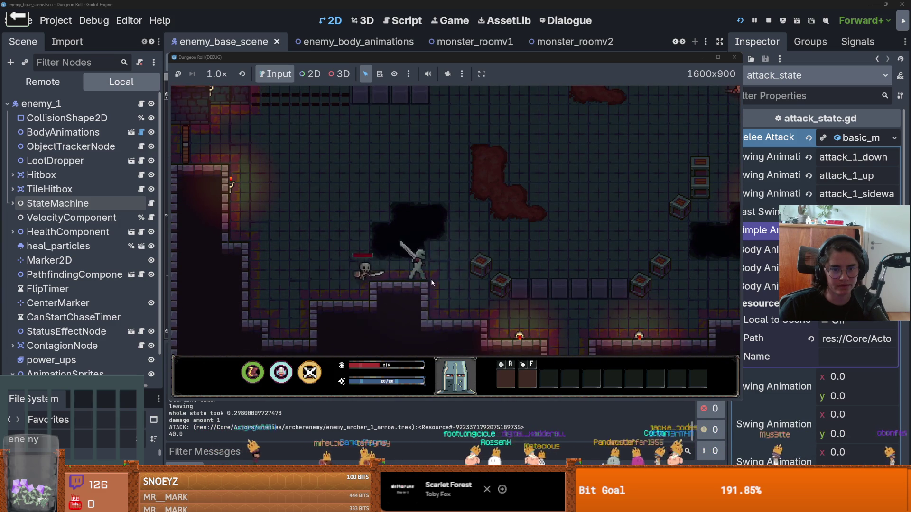
{"action": "key", "text": "w"}
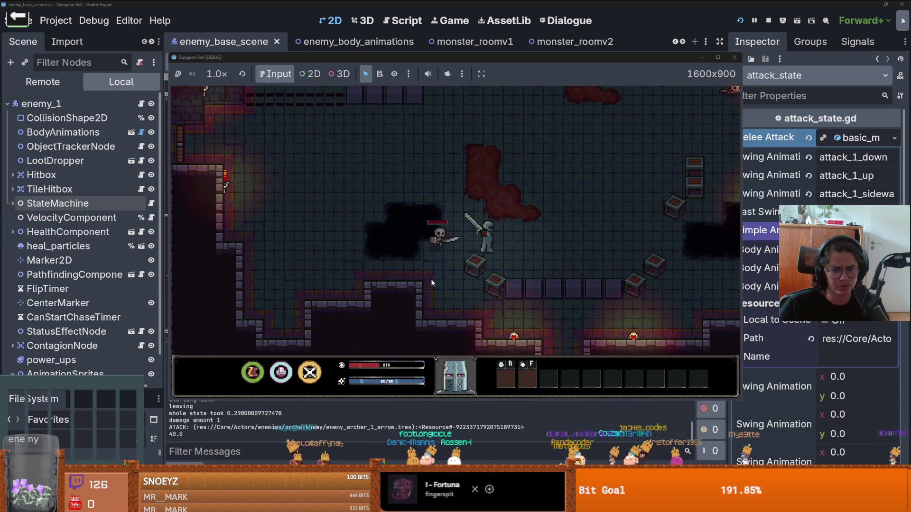
{"action": "key", "text": "d"}
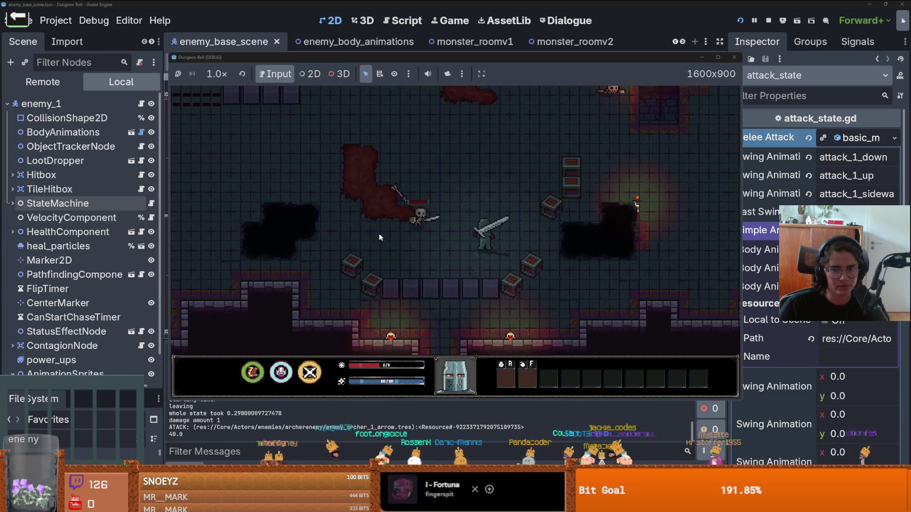
{"action": "key", "text": "w"}
{"action": "key", "text": "d"}
{"action": "key", "text": "w"}
{"action": "key", "text": "d"}
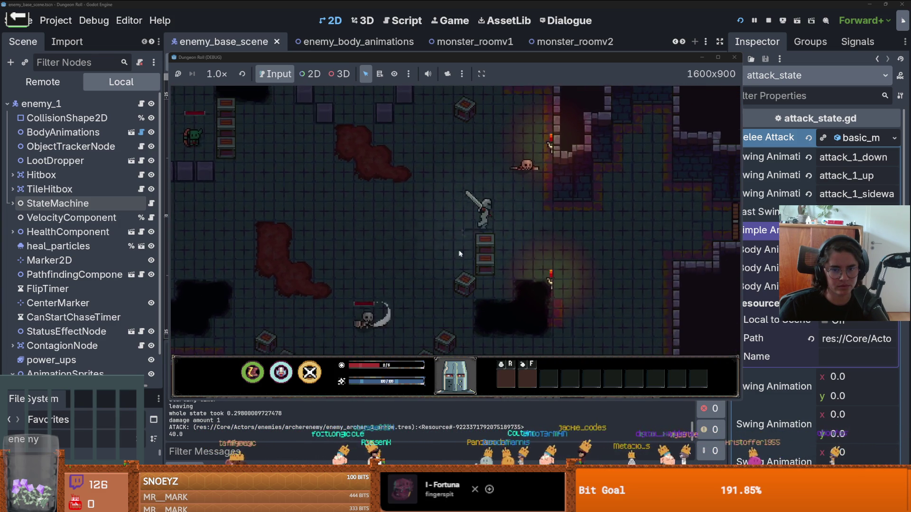
Step: Hit the skeleton with a combo attack, then stop the game and save enemy_base_scene
{"action": "left_click", "coordinate": [448, 266]}
{"action": "left_click", "coordinate": [458, 274]}
{"action": "key", "text": "a"}
{"action": "key", "text": "w"}
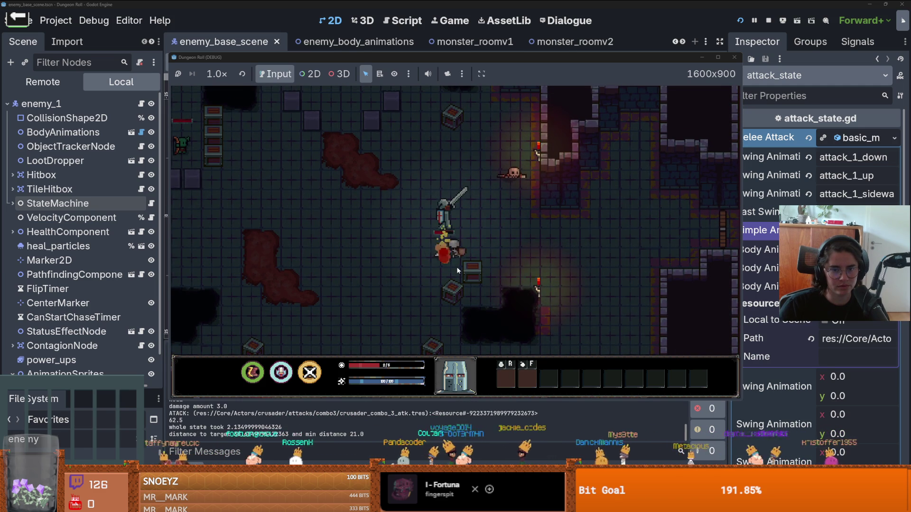
{"action": "left_click", "coordinate": [768, 21]}
{"action": "key", "text": "ctrl+s"}
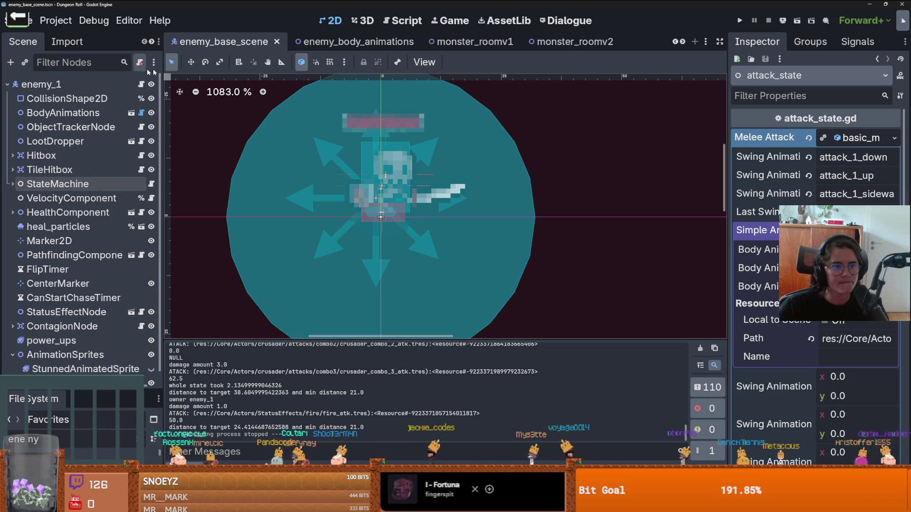
Step: Select telegraph_state under StateMachine and expand its SimpleAnimation resource in the Inspector
{"action": "left_click", "coordinate": [70, 185]}
{"action": "scroll", "coordinate": [71, 199], "scroll_direction": "down", "scroll_amount": 1}
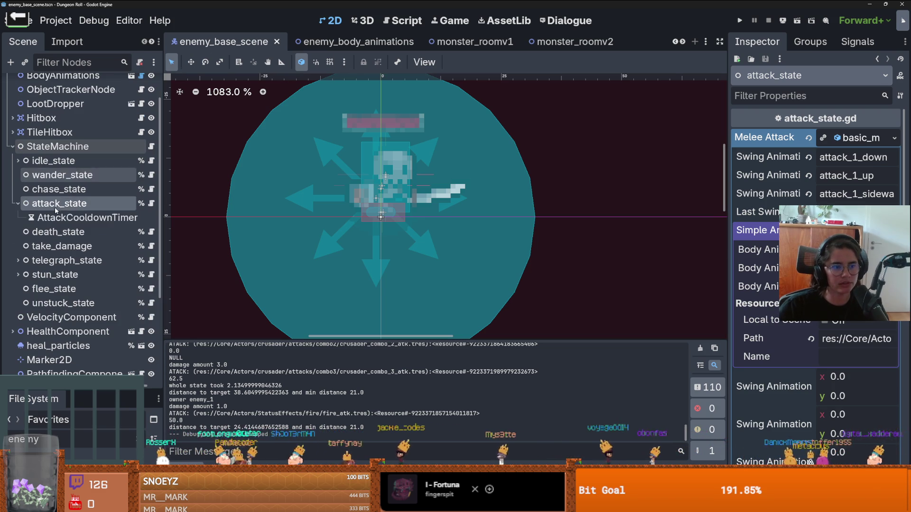
{"action": "scroll", "coordinate": [71, 209], "scroll_direction": "down", "scroll_amount": 2}
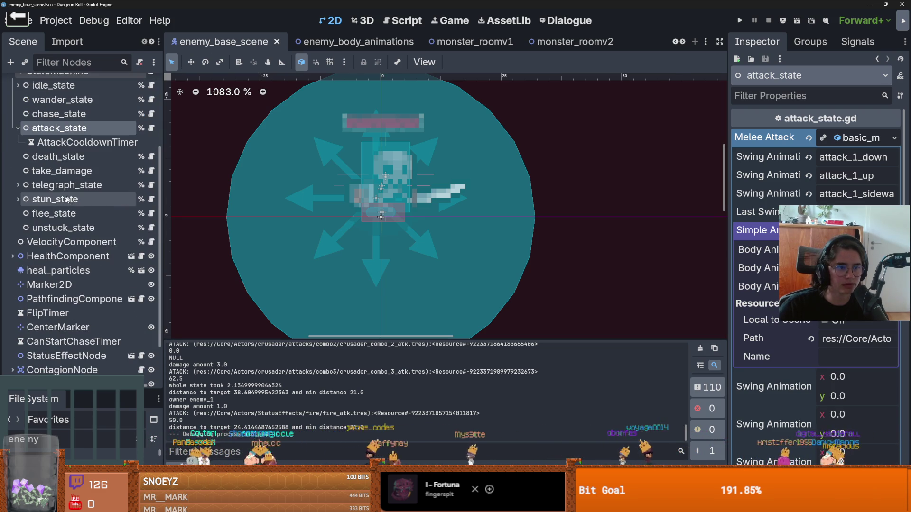
{"action": "left_click", "coordinate": [17, 185]}
{"action": "left_click", "coordinate": [21, 187]}
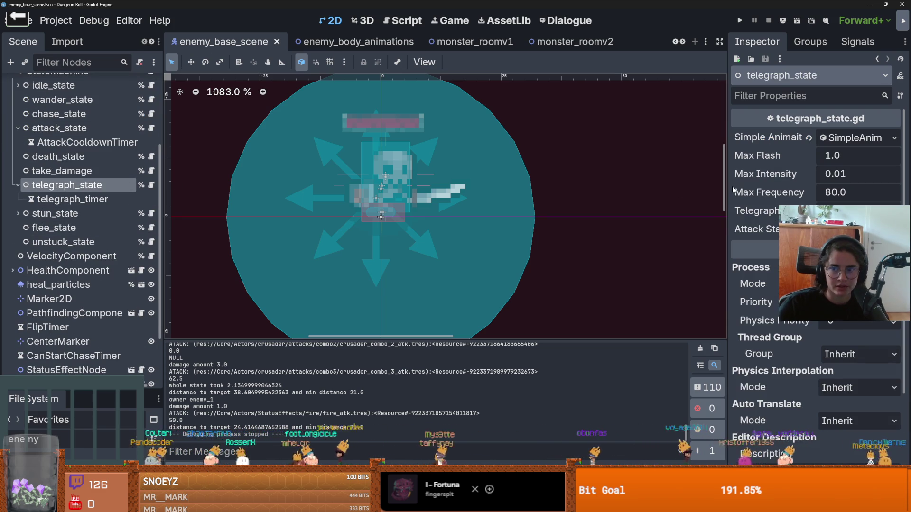
{"action": "left_click", "coordinate": [854, 137]}
{"action": "key", "text": "ctrl+s"}
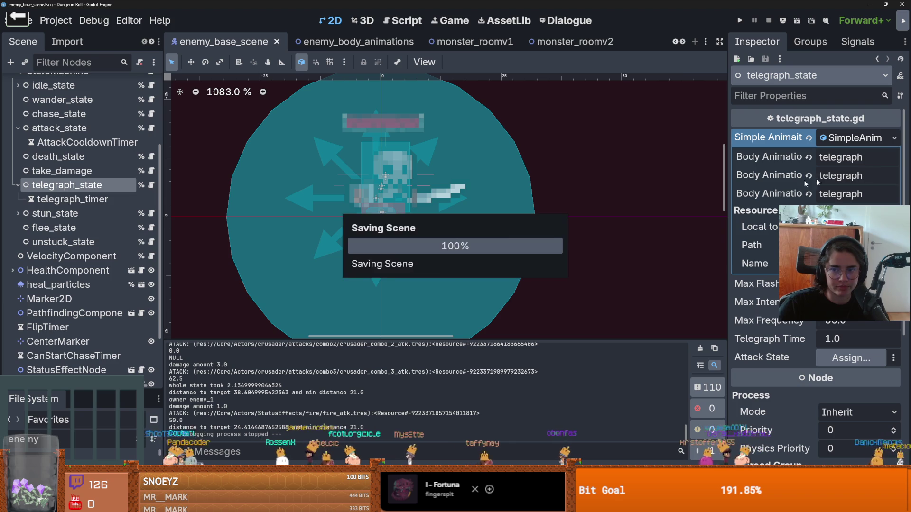
Step: Change the Body Animations to telegraph_down, telegraph_up and telegraph_sideways, then save
{"action": "left_click", "coordinate": [871, 159]}
{"action": "left_click_drag", "start_coordinate": [728, 258], "coordinate": [545, 258]}
{"action": "type", "text": "_down"}
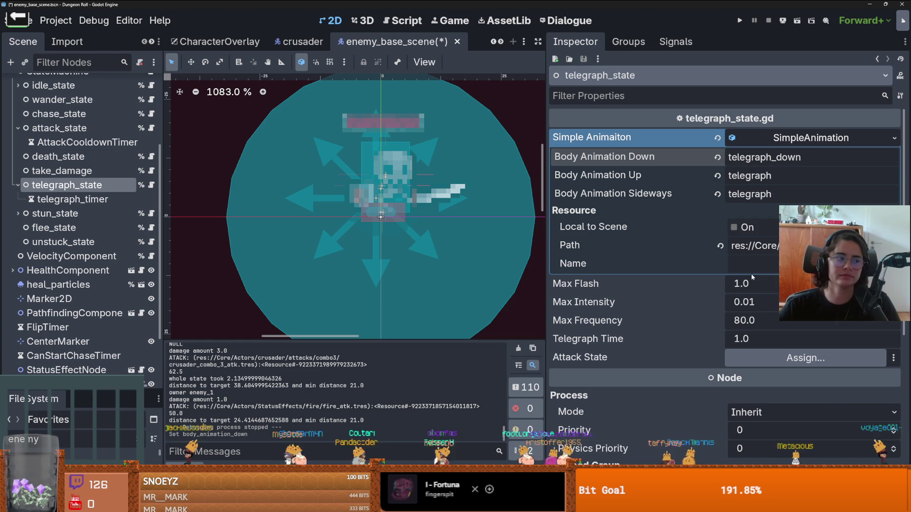
{"action": "left_click", "coordinate": [785, 175]}
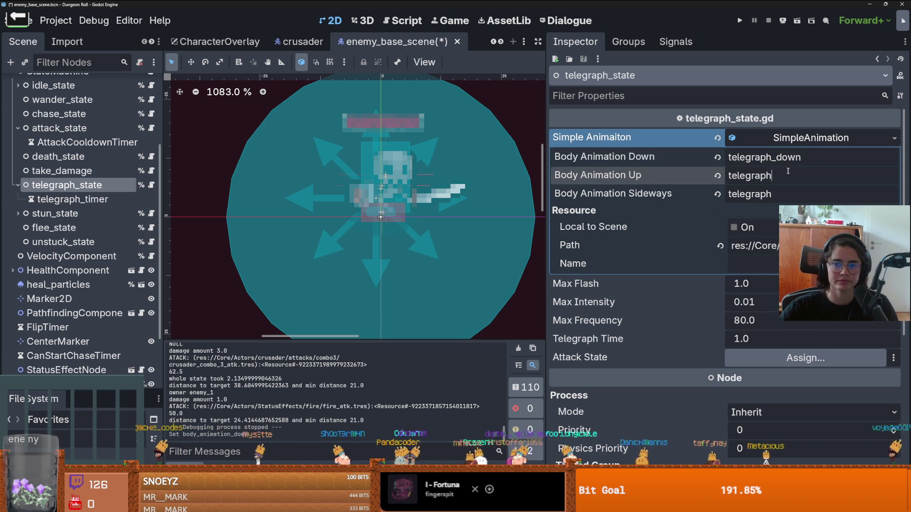
{"action": "type", "text": "_up"}
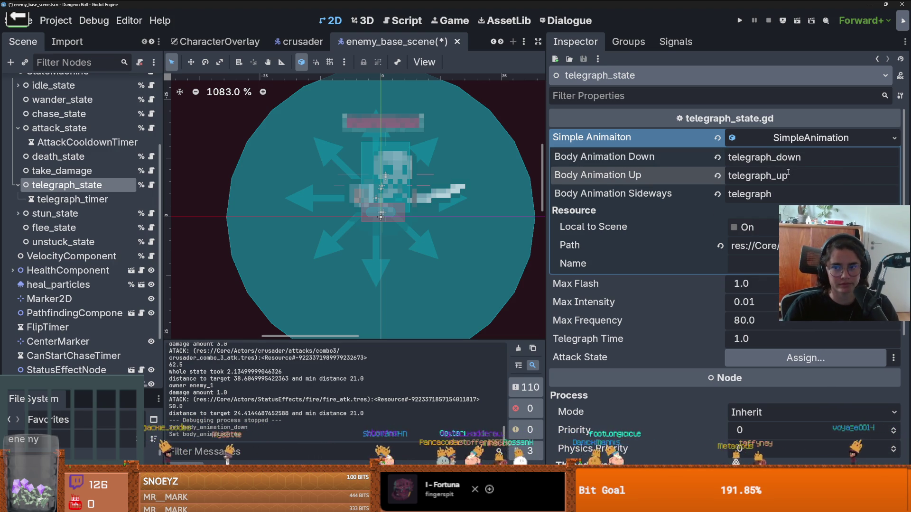
{"action": "left_click", "coordinate": [787, 194]}
{"action": "type", "text": "_sideways"}
{"action": "key", "text": "ctrl+s"}
{"action": "left_click", "coordinate": [750, 141]}
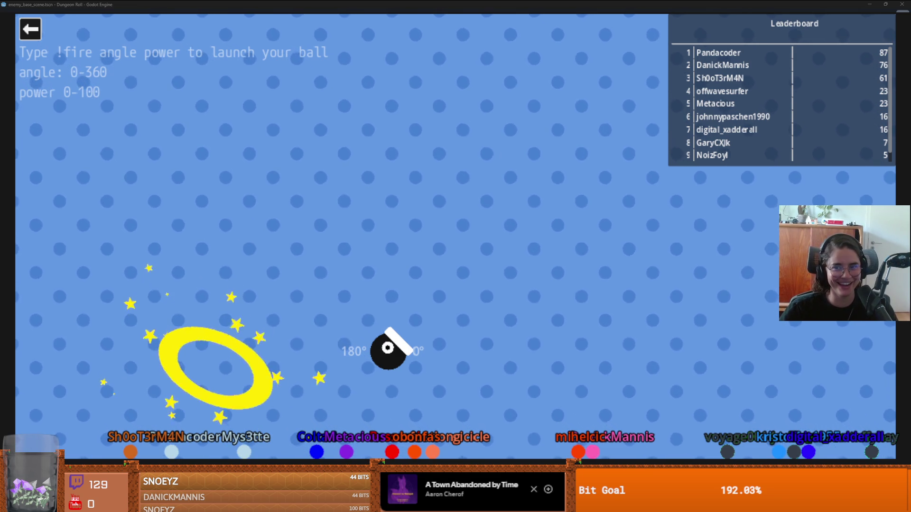
Step: Bring the Cannon game window to the front
{"action": "key", "text": "alt+Tab"}
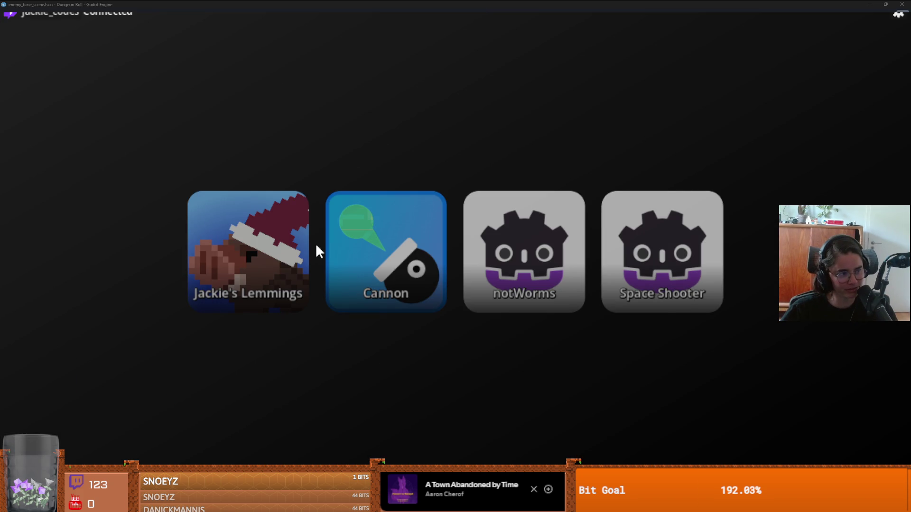
Step: Close the game-selection window
{"action": "left_click", "coordinate": [246, 247]}
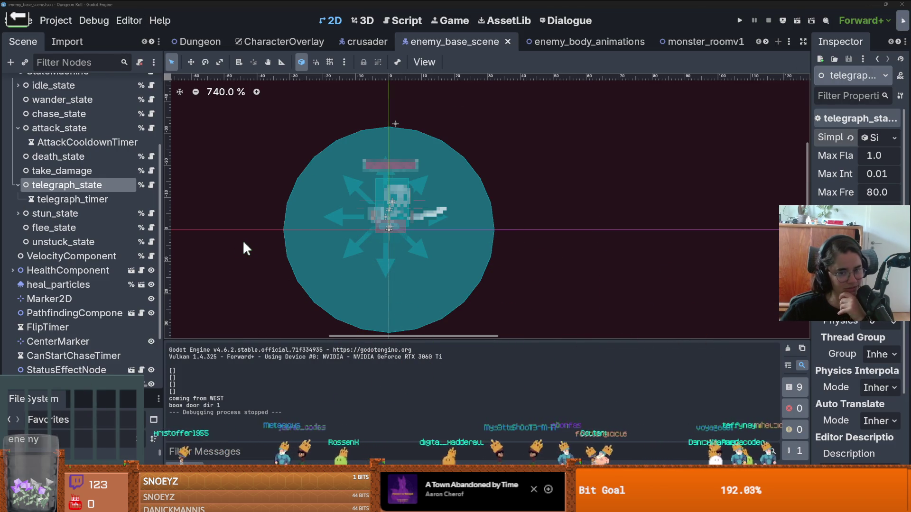
Step: Pan the canvas and collapse telegraph_state's children, saving the scene
{"action": "left_click_drag", "start_coordinate": [511, 246], "coordinate": [567, 244]}
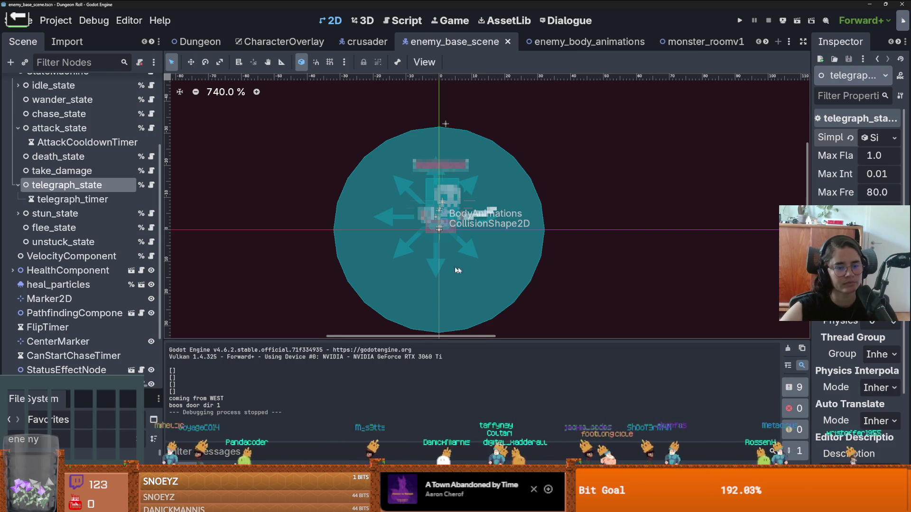
{"action": "scroll", "coordinate": [445, 269], "scroll_direction": "down", "scroll_amount": 2}
{"action": "scroll", "coordinate": [445, 269], "scroll_direction": "up", "scroll_amount": 1}
{"action": "scroll", "coordinate": [445, 269], "scroll_direction": "up", "scroll_amount": 3}
{"action": "scroll", "coordinate": [445, 269], "scroll_direction": "down", "scroll_amount": 3}
{"action": "key", "text": "ctrl+s"}
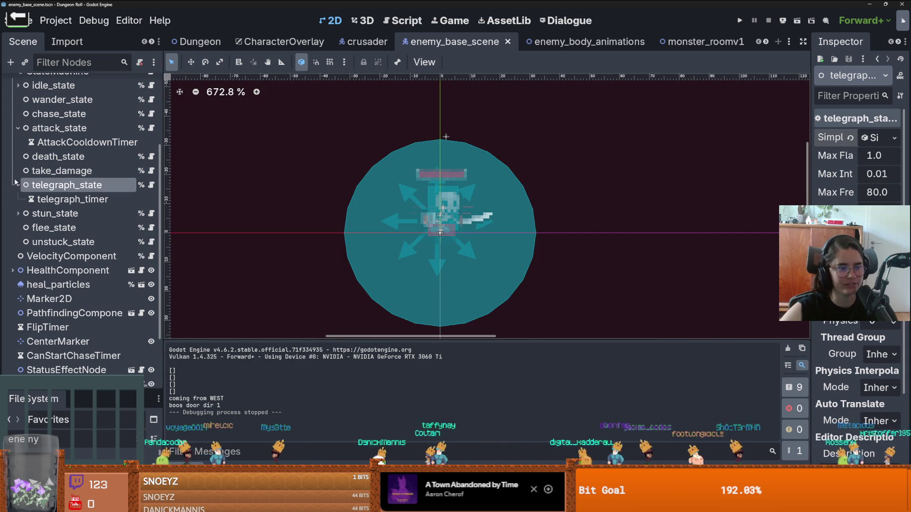
{"action": "left_click", "coordinate": [18, 185]}
{"action": "key", "text": "ctrl+s"}
Step: Check stun_state's timer, then collapse stun_state and attack_state and save
{"action": "left_click", "coordinate": [18, 199]}
{"action": "key", "text": "ctrl+s"}
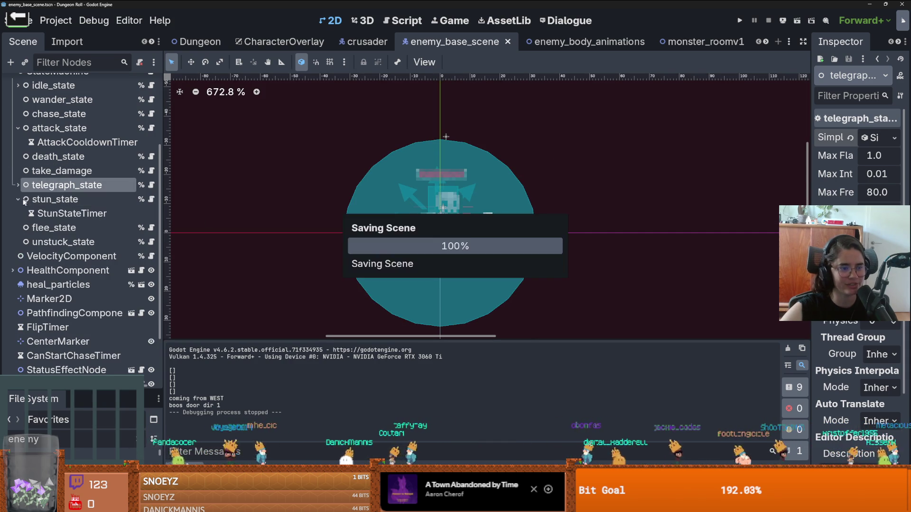
{"action": "left_click", "coordinate": [19, 201]}
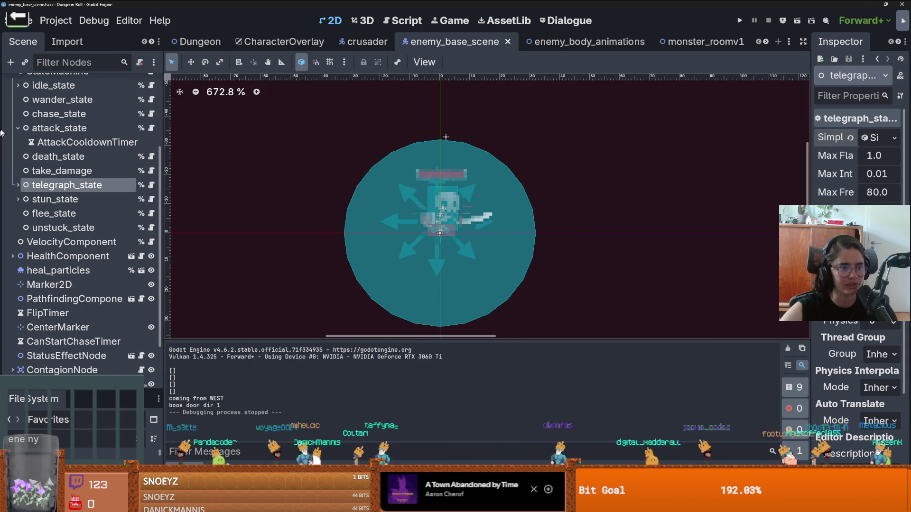
{"action": "left_click", "coordinate": [18, 128]}
{"action": "key", "text": "ctrl+s"}
Step: Collapse the StateMachine branch and save enemy_base_scene
{"action": "scroll", "coordinate": [71, 143], "scroll_direction": "up", "scroll_amount": 5}
{"action": "scroll", "coordinate": [437, 228], "scroll_direction": "down", "scroll_amount": 2}
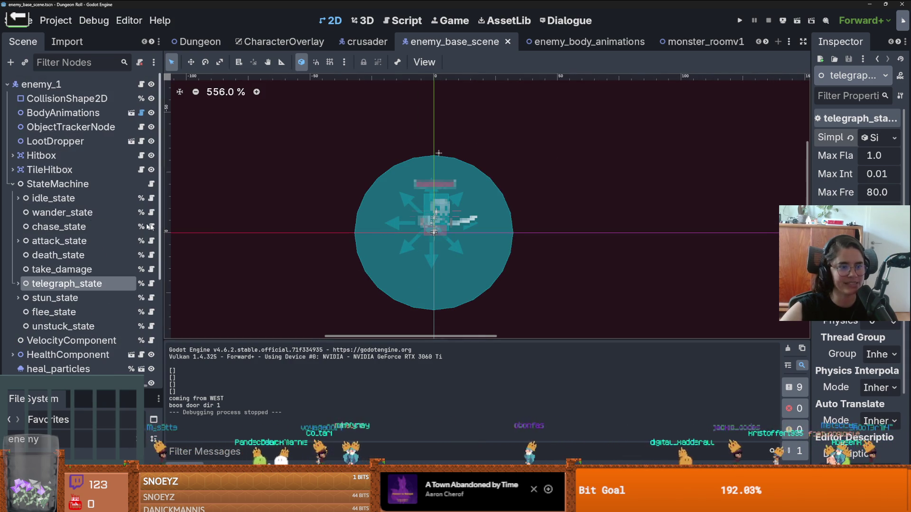
{"action": "scroll", "coordinate": [411, 246], "scroll_direction": "up", "scroll_amount": 2}
{"action": "scroll", "coordinate": [411, 206], "scroll_direction": "down", "scroll_amount": 2}
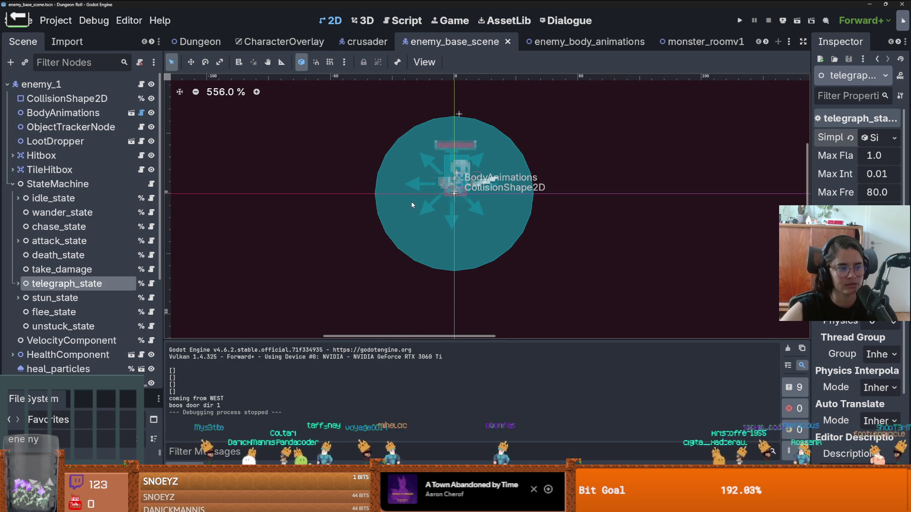
{"action": "scroll", "coordinate": [383, 214], "scroll_direction": "up", "scroll_amount": 1}
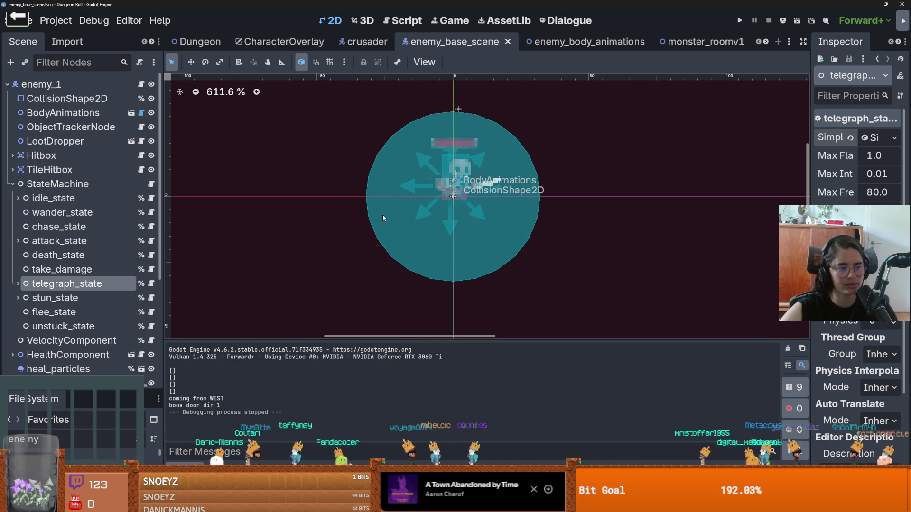
{"action": "scroll", "coordinate": [383, 217], "scroll_direction": "up", "scroll_amount": 2}
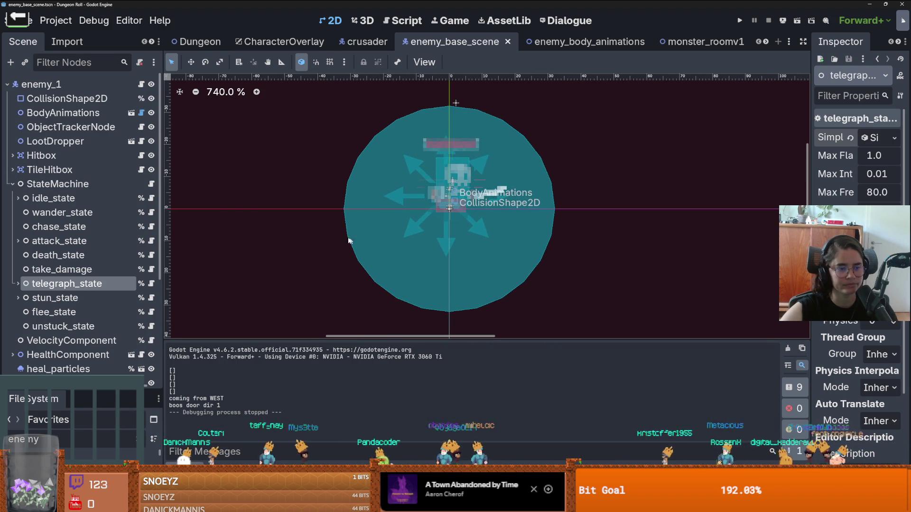
{"action": "left_click", "coordinate": [12, 183]}
{"action": "key", "text": "ctrl+s"}
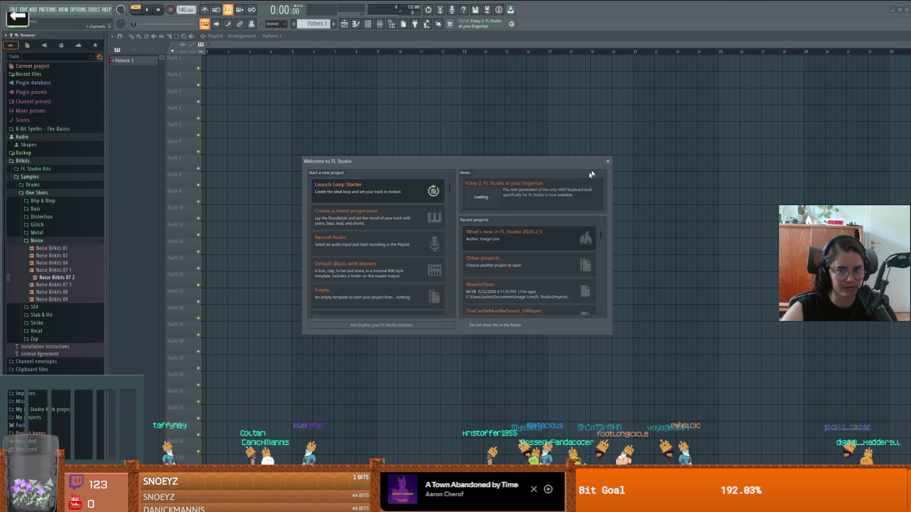
Step: Dismiss the welcome screen and reopen MaskInDeez from File's recent projects
{"action": "left_click", "coordinate": [610, 164]}
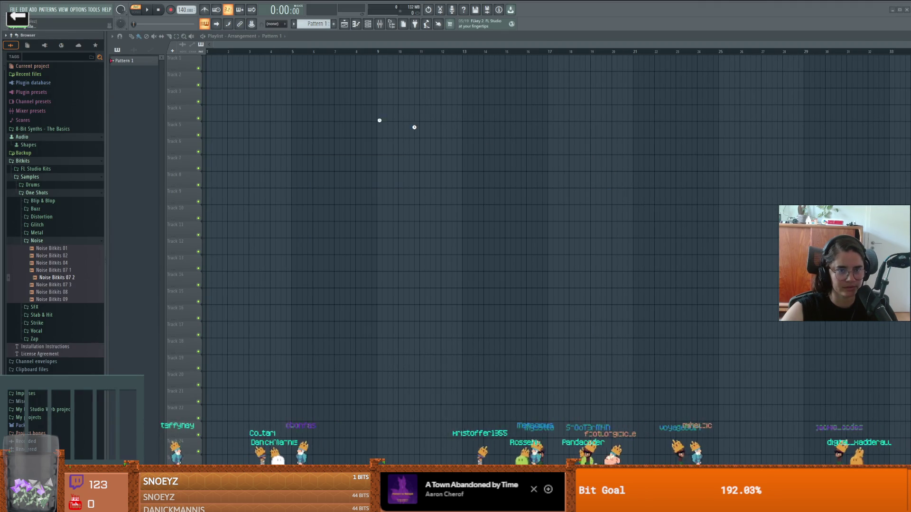
{"action": "left_click", "coordinate": [14, 9]}
{"action": "left_click", "coordinate": [13, 9]}
{"action": "left_click", "coordinate": [13, 9]}
{"action": "left_click", "coordinate": [13, 9]}
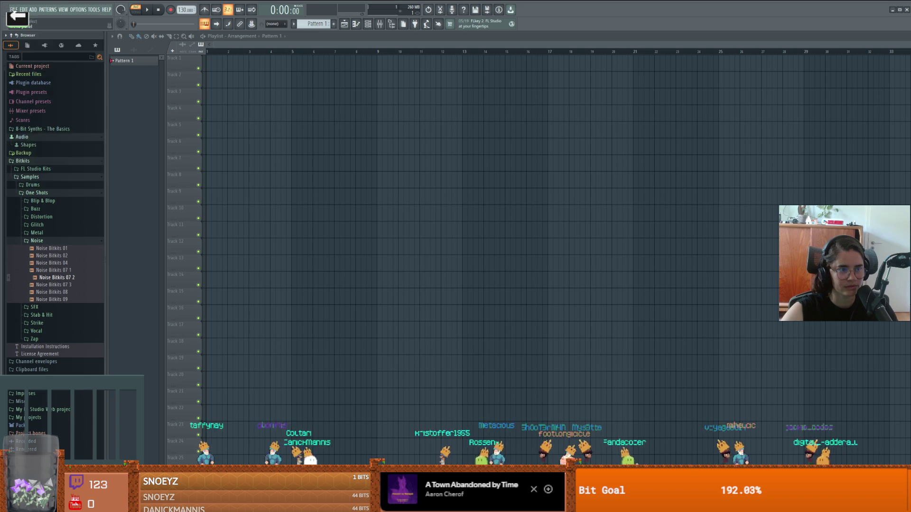
{"action": "left_click", "coordinate": [14, 9]}
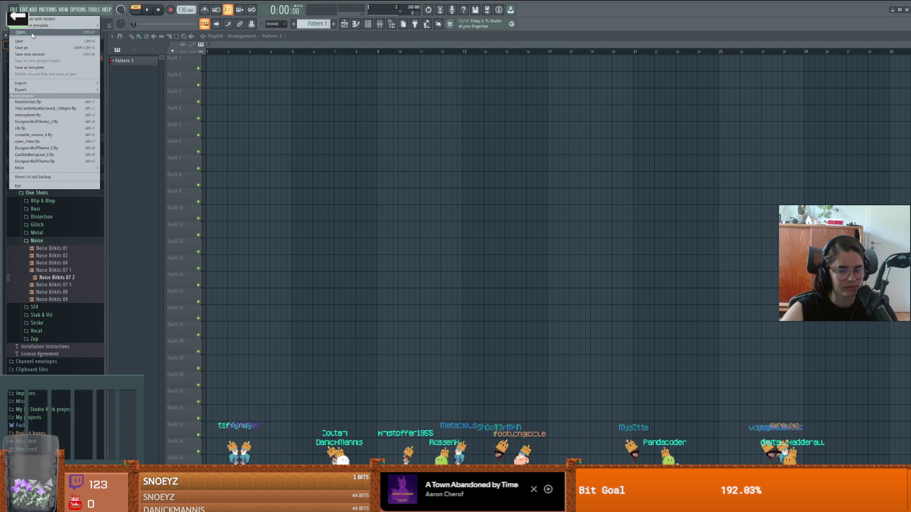
{"action": "left_click", "coordinate": [55, 103]}
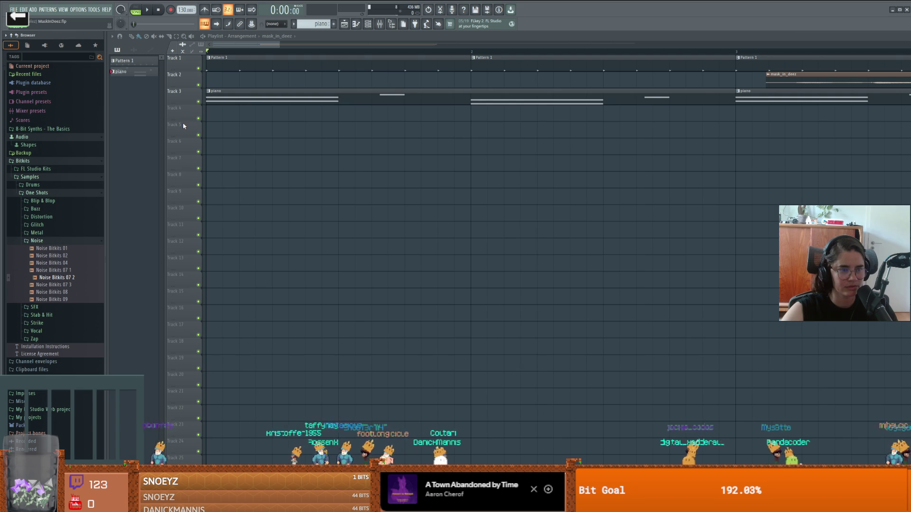
Step: Choose File > Export > MP3 and keep the file name MaskInDeez.mp3
{"action": "scroll", "coordinate": [270, 136], "scroll_direction": "down", "scroll_amount": 3}
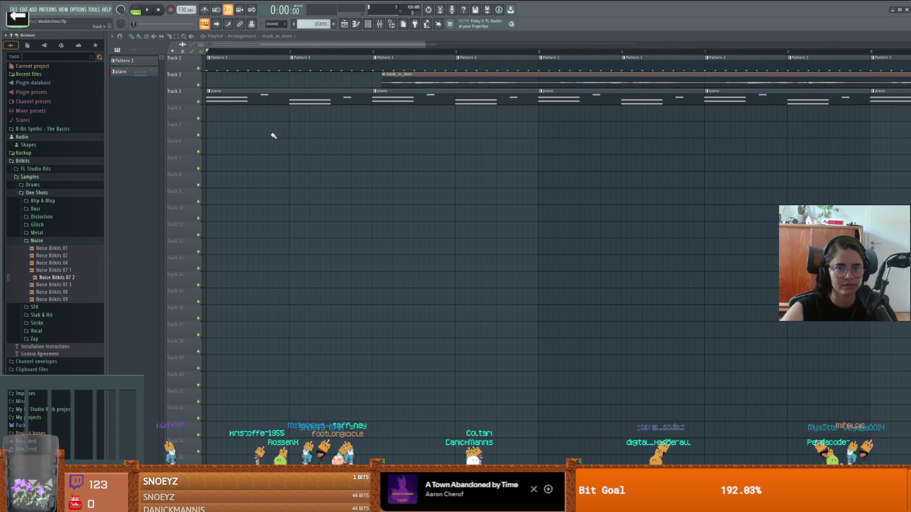
{"action": "left_click", "coordinate": [14, 10]}
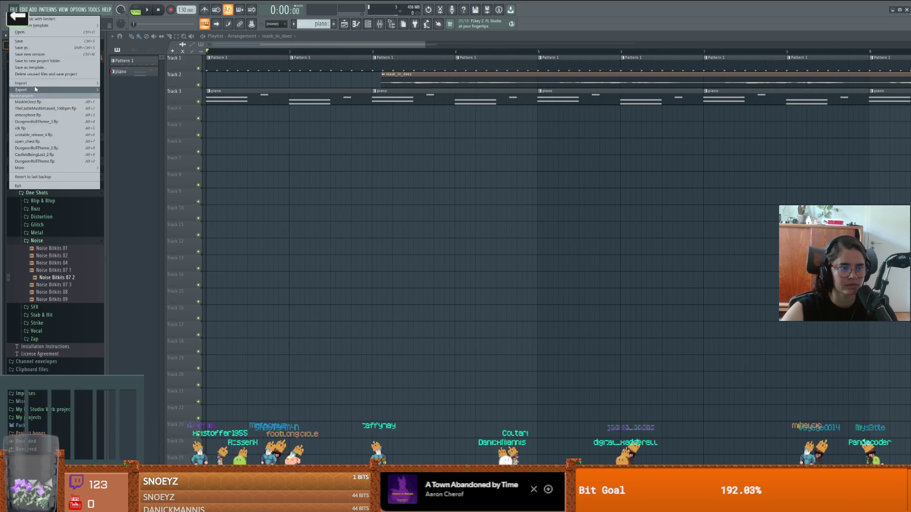
{"action": "mouse_move", "coordinate": [57, 89]}
{"action": "left_click", "coordinate": [125, 102]}
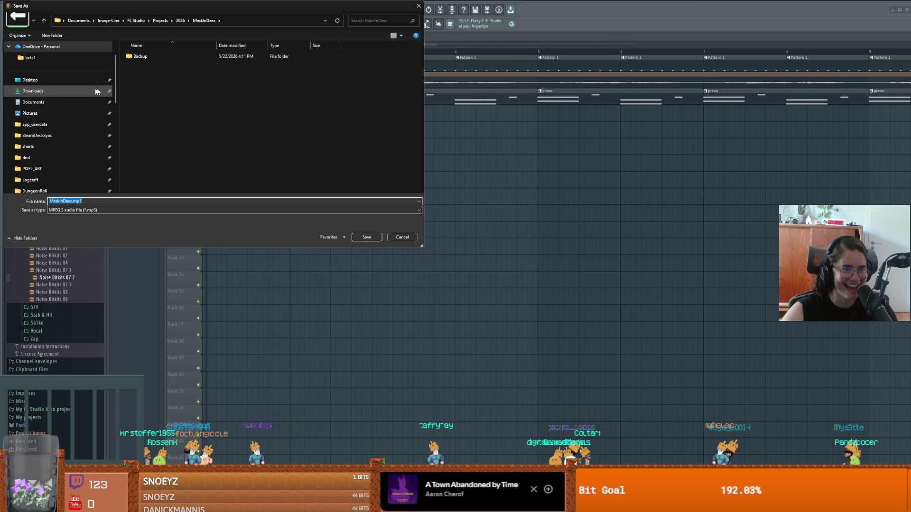
{"action": "key", "text": "Return"}
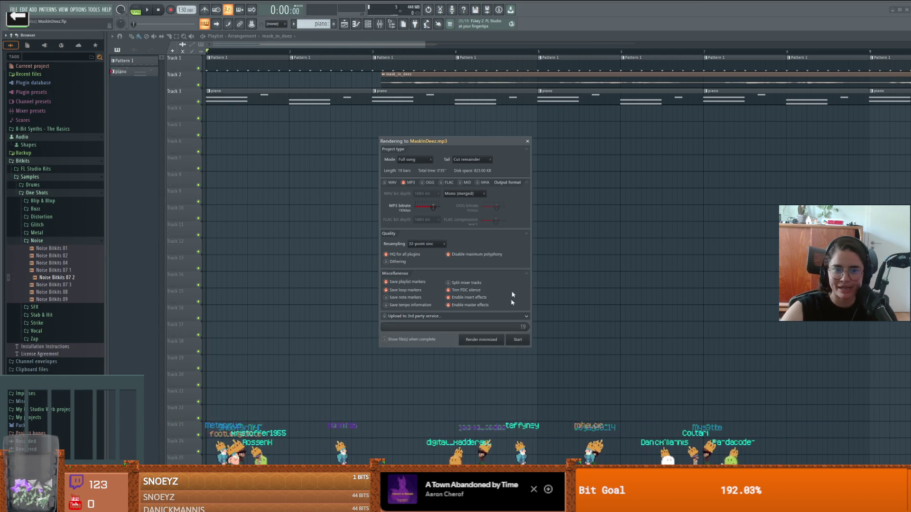
Step: Start rendering the full song to MaskInDeez.mp3, then switch to Discord
{"action": "left_click", "coordinate": [517, 341]}
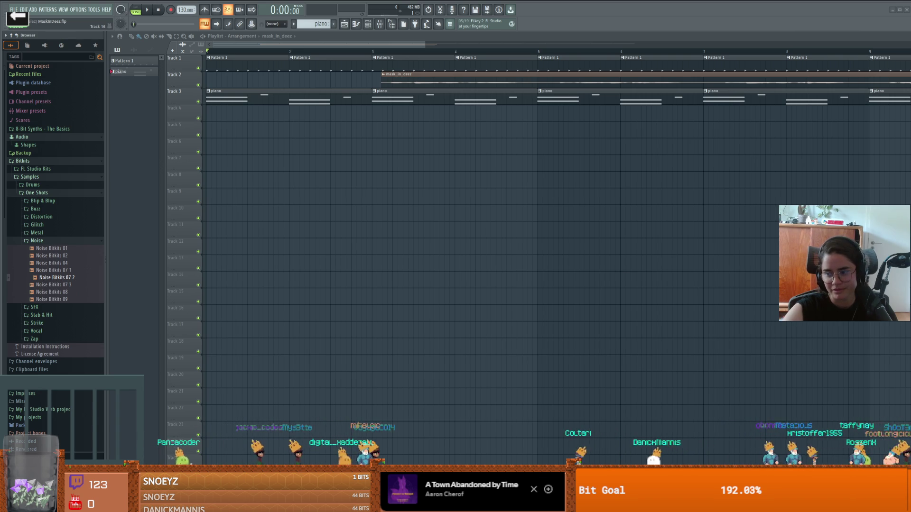
{"action": "key", "text": "alt+Tab"}
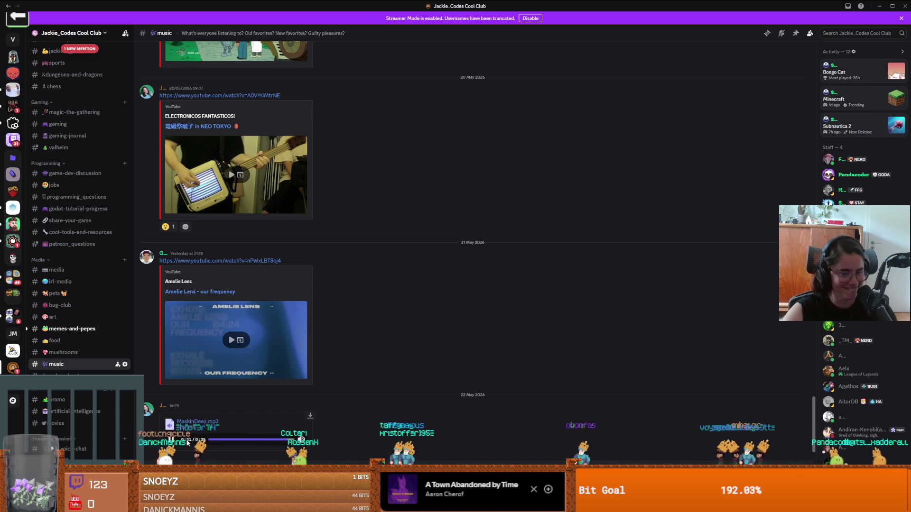
Step: Switch from Discord back to the FL Studio MaskInDeez project
{"action": "key", "text": "alt+Tab"}
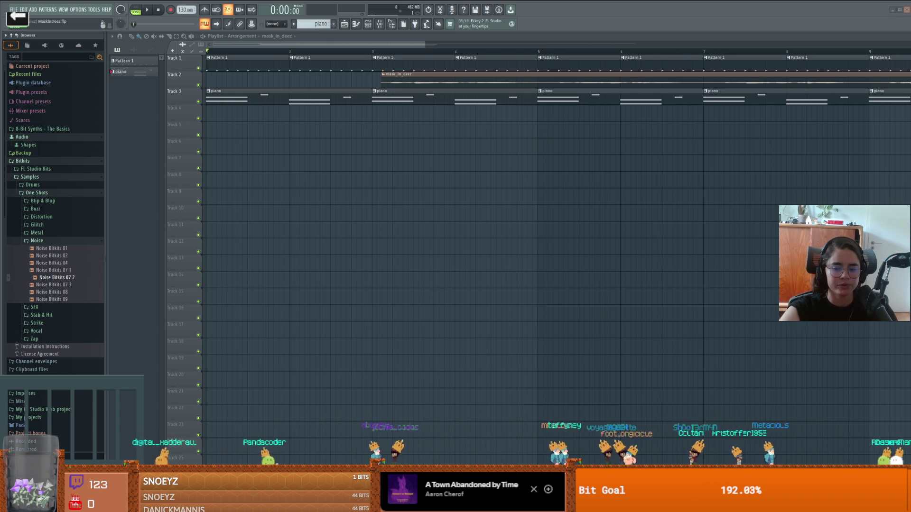
Step: Bring Godot forward, zoom the canvas and scroll the scene tabs to enemy_base_scene
{"action": "left_click", "coordinate": [787, 450]}
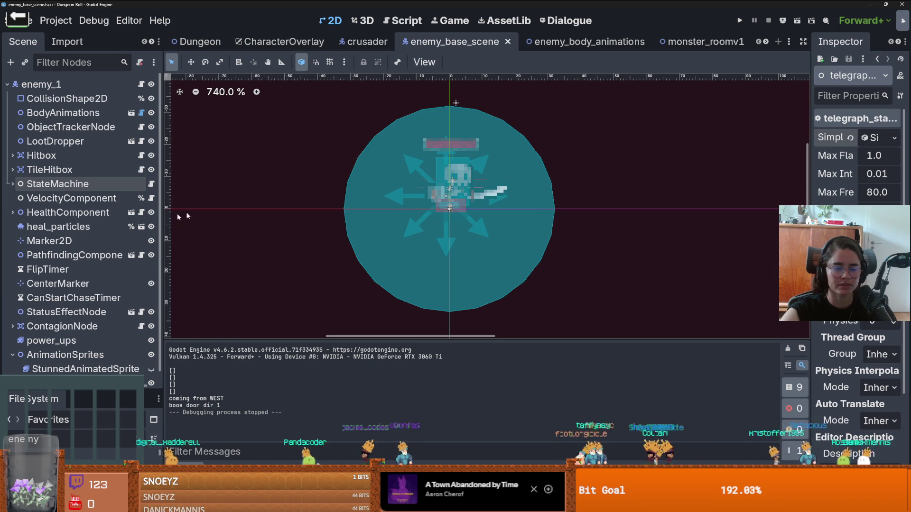
{"action": "scroll", "coordinate": [442, 256], "scroll_direction": "down", "scroll_amount": 5}
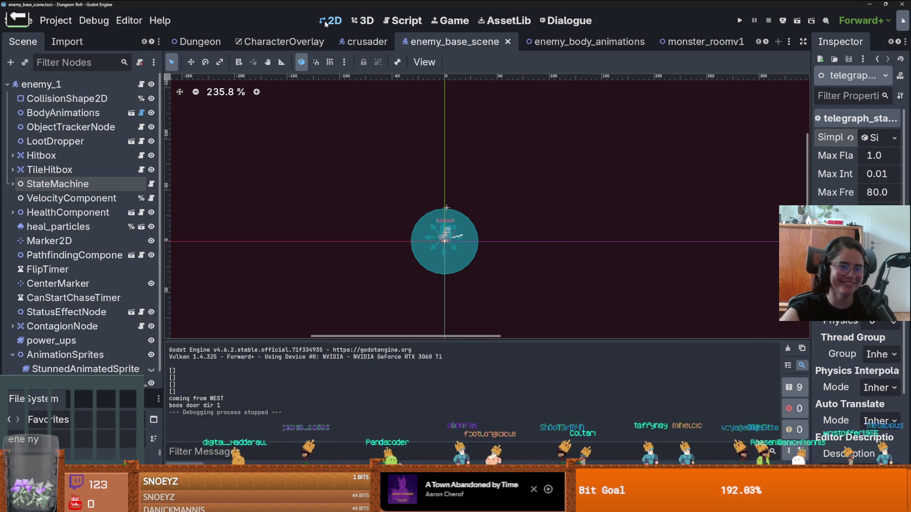
{"action": "left_click", "coordinate": [765, 43]}
{"action": "left_click", "coordinate": [765, 43]}
{"action": "left_click", "coordinate": [765, 43]}
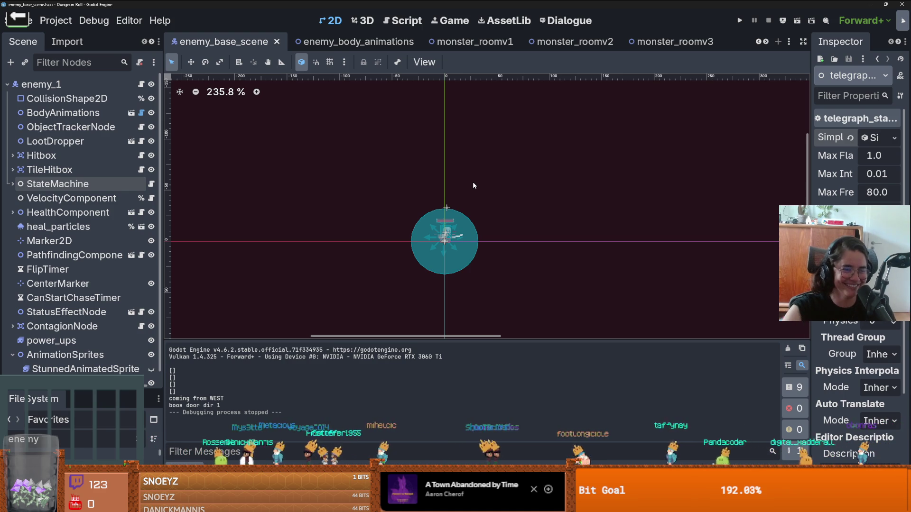
{"action": "scroll", "coordinate": [405, 235], "scroll_direction": "up", "scroll_amount": 3}
Step: Save the enemy base scene and switch to the monster_roomv2 scene tab
{"action": "key", "text": "ctrl+s"}
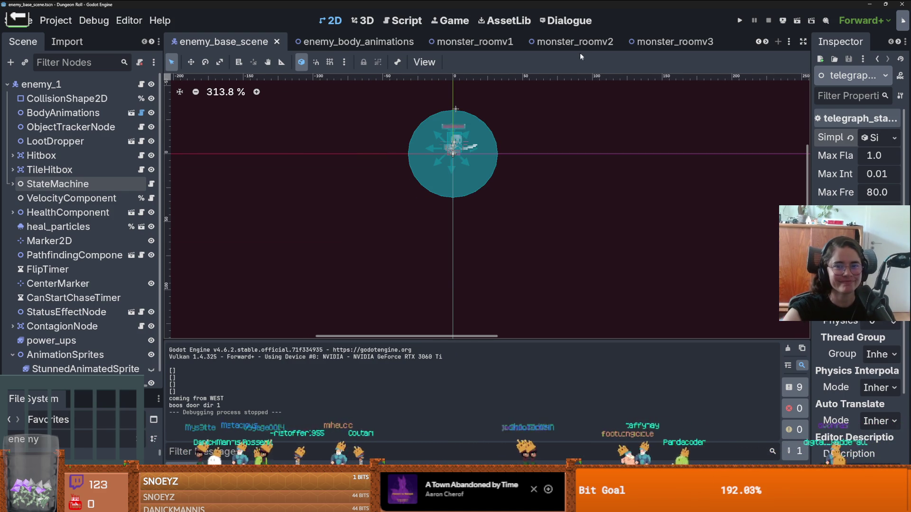
{"action": "left_click", "coordinate": [766, 42]}
{"action": "left_click", "coordinate": [766, 41]}
{"action": "left_click", "coordinate": [766, 41]}
{"action": "left_click", "coordinate": [767, 42]}
{"action": "left_click", "coordinate": [767, 42]}
{"action": "left_click", "coordinate": [767, 42]}
{"action": "left_click", "coordinate": [766, 41]}
{"action": "left_click", "coordinate": [766, 42]}
{"action": "left_click", "coordinate": [766, 42]}
{"action": "left_click", "coordinate": [766, 41]}
{"action": "left_click", "coordinate": [767, 42]}
{"action": "left_click", "coordinate": [766, 42]}
{"action": "left_click", "coordinate": [766, 42]}
{"action": "left_click", "coordinate": [760, 42]}
{"action": "left_click", "coordinate": [759, 42]}
{"action": "left_click", "coordinate": [759, 42]}
{"action": "left_click", "coordinate": [760, 42]}
{"action": "left_click", "coordinate": [759, 42]}
{"action": "left_click", "coordinate": [759, 42]}
{"action": "left_click", "coordinate": [759, 42]}
{"action": "left_click", "coordinate": [759, 41]}
{"action": "left_click", "coordinate": [759, 41]}
{"action": "left_click", "coordinate": [759, 42]}
{"action": "left_click", "coordinate": [759, 41]}
{"action": "left_click", "coordinate": [759, 41]}
{"action": "left_click", "coordinate": [572, 43]}
Step: Save monster_roomv2 and frame the whole room layout in the viewport
{"action": "scroll", "coordinate": [445, 191], "scroll_direction": "down", "scroll_amount": 2}
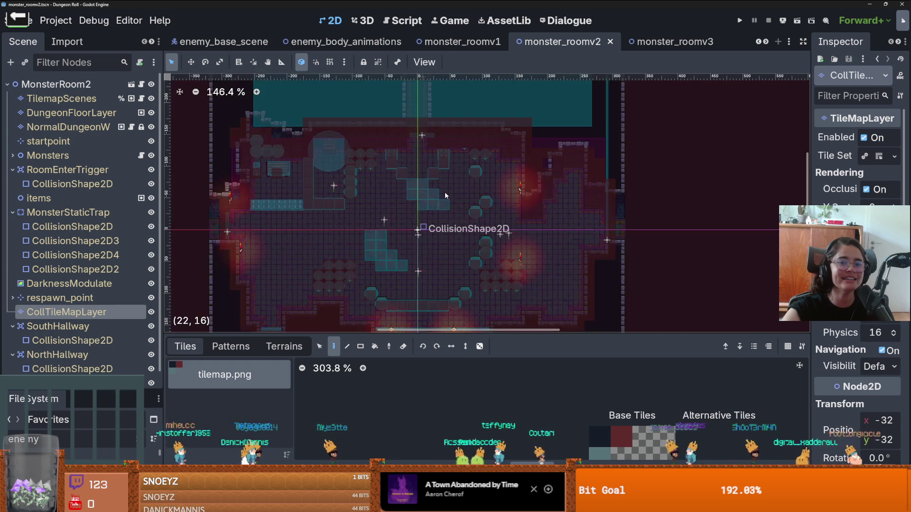
{"action": "scroll", "coordinate": [445, 192], "scroll_direction": "up", "scroll_amount": 6}
{"action": "left_click_drag", "start_coordinate": [447, 191], "coordinate": [469, 171]}
{"action": "key", "text": "ctrl+s"}
{"action": "scroll", "coordinate": [98, 187], "scroll_direction": "down", "scroll_amount": 1}
{"action": "scroll", "coordinate": [98, 187], "scroll_direction": "up", "scroll_amount": 1}
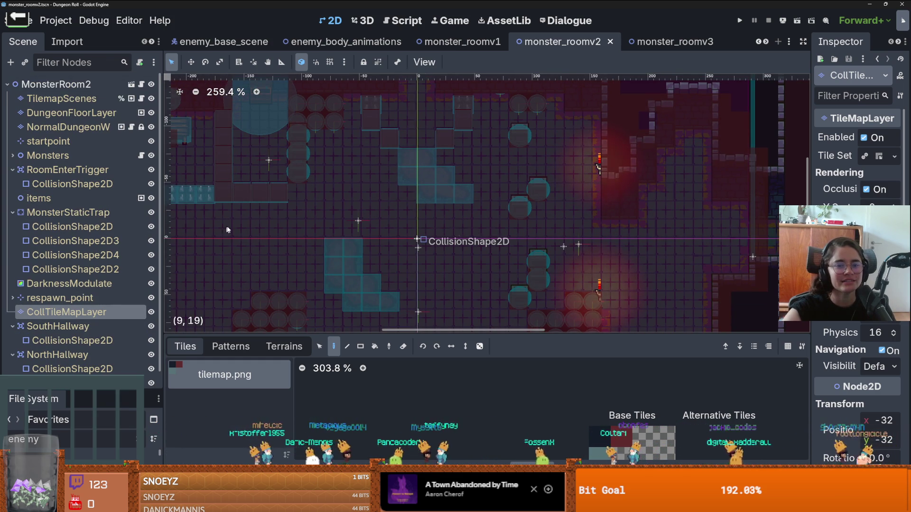
{"action": "scroll", "coordinate": [229, 227], "scroll_direction": "down", "scroll_amount": 6}
{"action": "left_click_drag", "start_coordinate": [233, 195], "coordinate": [253, 198]}
{"action": "scroll", "coordinate": [445, 232], "scroll_direction": "down", "scroll_amount": 4}
{"action": "scroll", "coordinate": [445, 232], "scroll_direction": "up", "scroll_amount": 4}
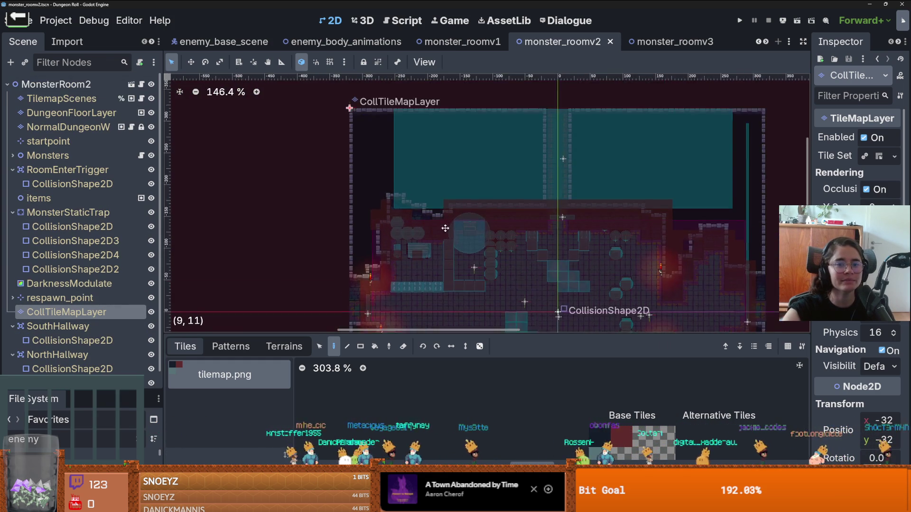
{"action": "scroll", "coordinate": [445, 232], "scroll_direction": "down", "scroll_amount": 1}
{"action": "scroll", "coordinate": [517, 247], "scroll_direction": "down", "scroll_amount": 1}
{"action": "scroll", "coordinate": [515, 256], "scroll_direction": "up", "scroll_amount": 5}
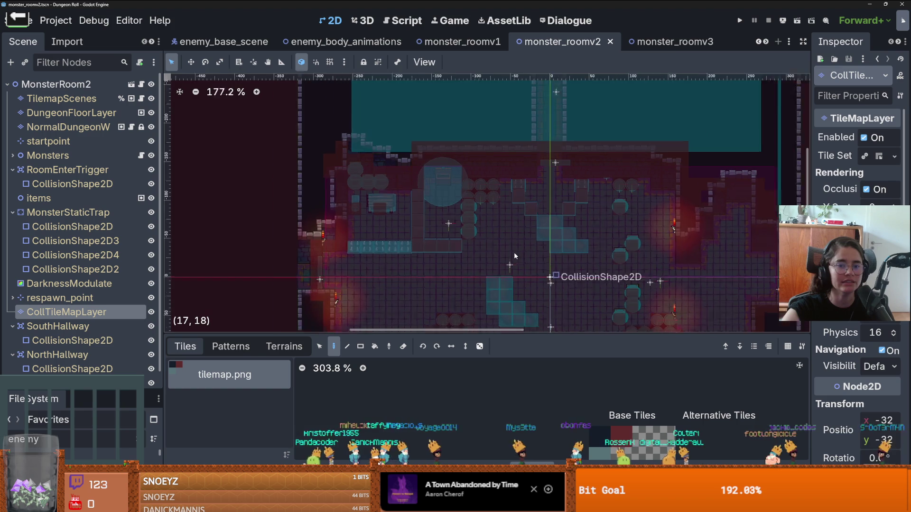
{"action": "scroll", "coordinate": [515, 247], "scroll_direction": "down", "scroll_amount": 3}
{"action": "scroll", "coordinate": [419, 217], "scroll_direction": "up", "scroll_amount": 3}
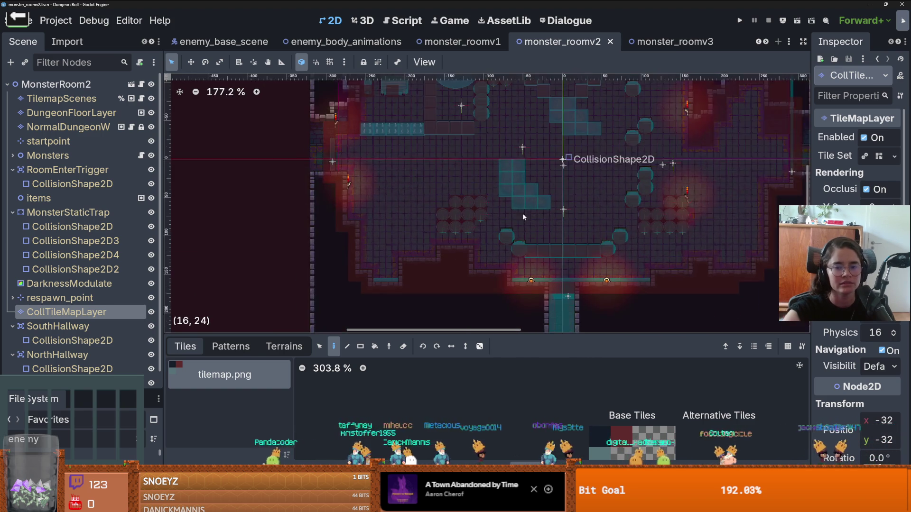
Step: Check the positions of the dungeon wall layer, DungeonFloorLayer and TilemapScenes layer
{"action": "left_click", "coordinate": [66, 126]}
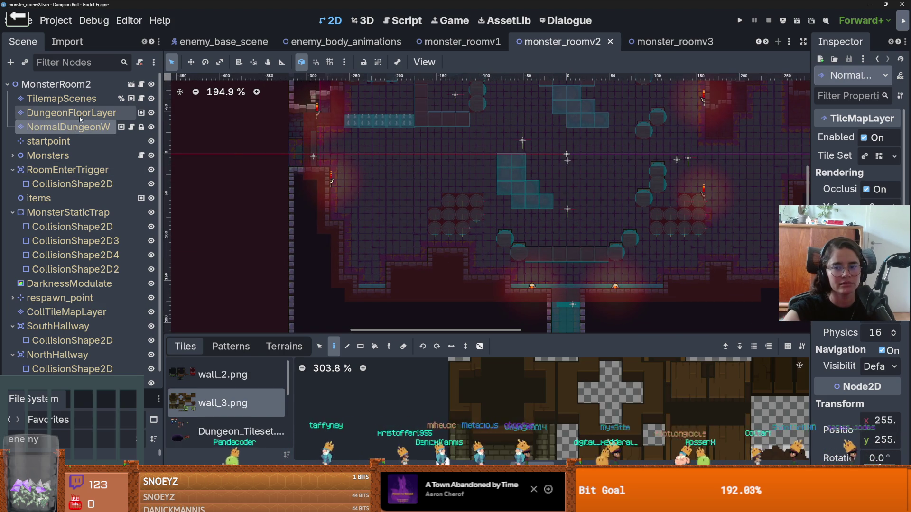
{"action": "scroll", "coordinate": [512, 187], "scroll_direction": "down", "scroll_amount": 4}
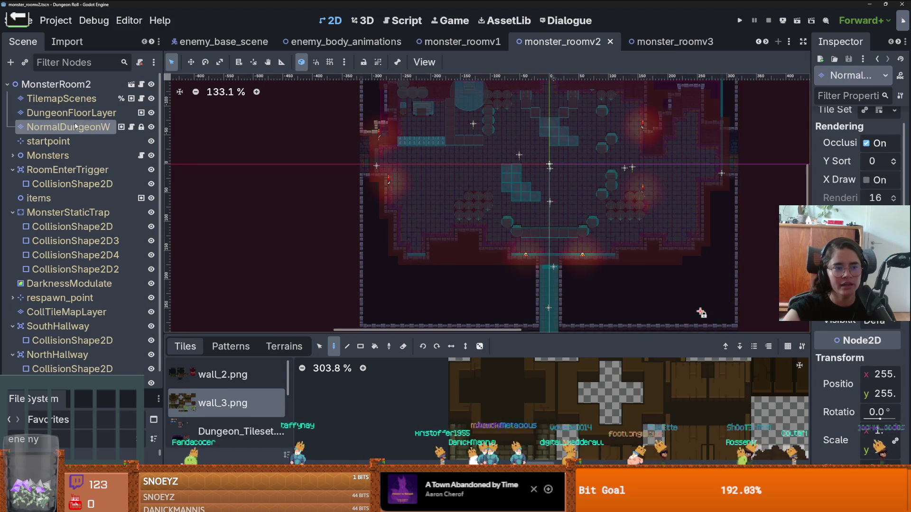
{"action": "left_click", "coordinate": [71, 112]}
{"action": "left_click", "coordinate": [93, 101]}
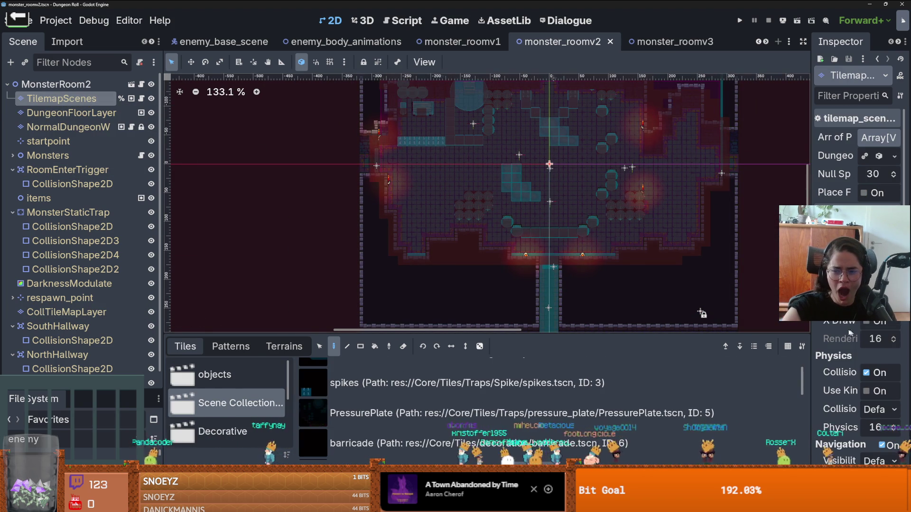
Step: Widen the Inspector and select CollTileMapLayer, positioned at x -320 px
{"action": "left_click_drag", "start_coordinate": [812, 327], "coordinate": [619, 327]}
{"action": "scroll", "coordinate": [759, 261], "scroll_direction": "down", "scroll_amount": 5}
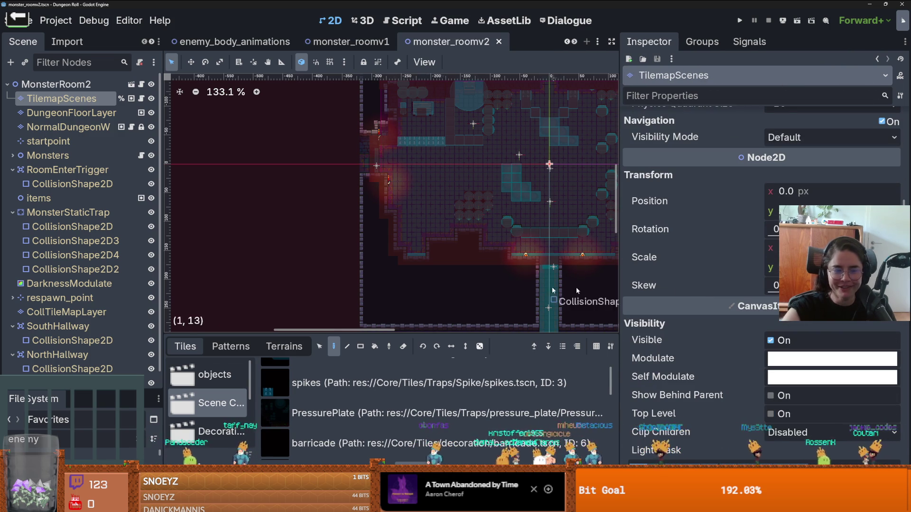
{"action": "scroll", "coordinate": [401, 240], "scroll_direction": "down", "scroll_amount": 4}
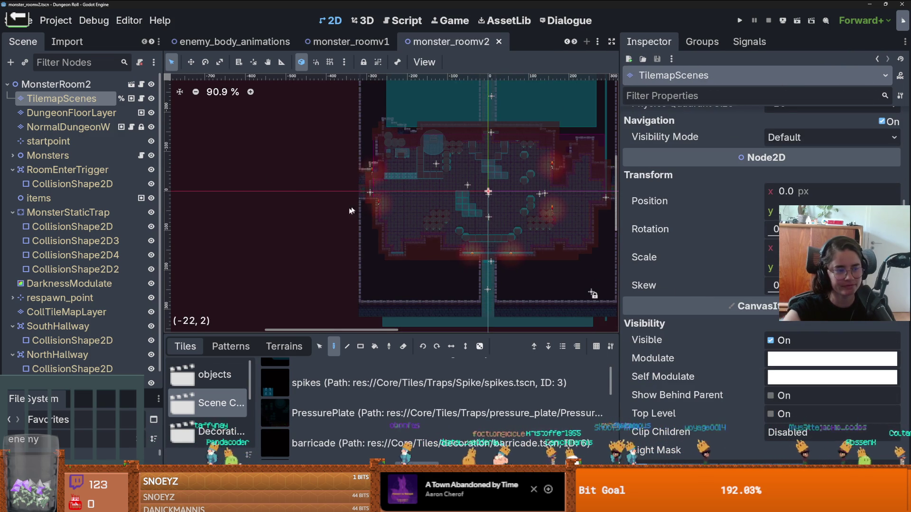
{"action": "scroll", "coordinate": [255, 211], "scroll_direction": "right", "scroll_amount": 3}
{"action": "scroll", "coordinate": [254, 211], "scroll_direction": "down", "scroll_amount": 1}
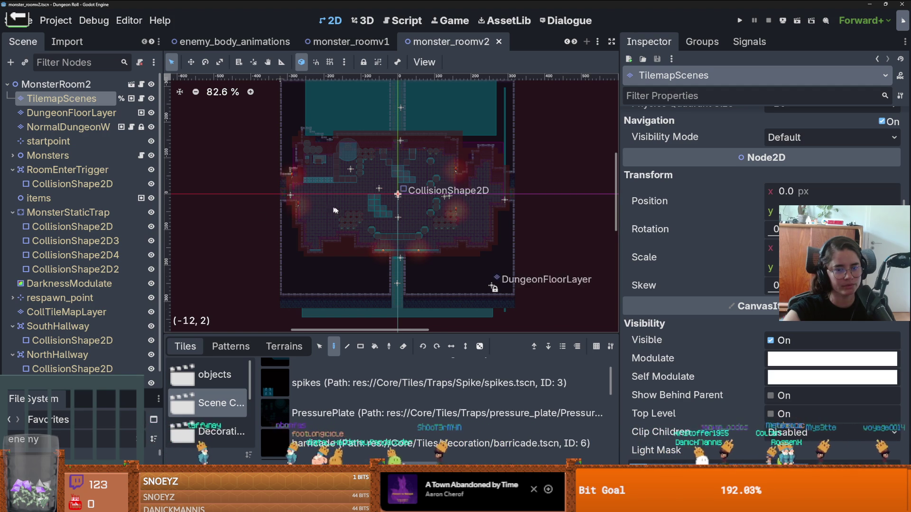
{"action": "scroll", "coordinate": [356, 217], "scroll_direction": "up", "scroll_amount": 3}
{"action": "scroll", "coordinate": [357, 221], "scroll_direction": "up", "scroll_amount": 1}
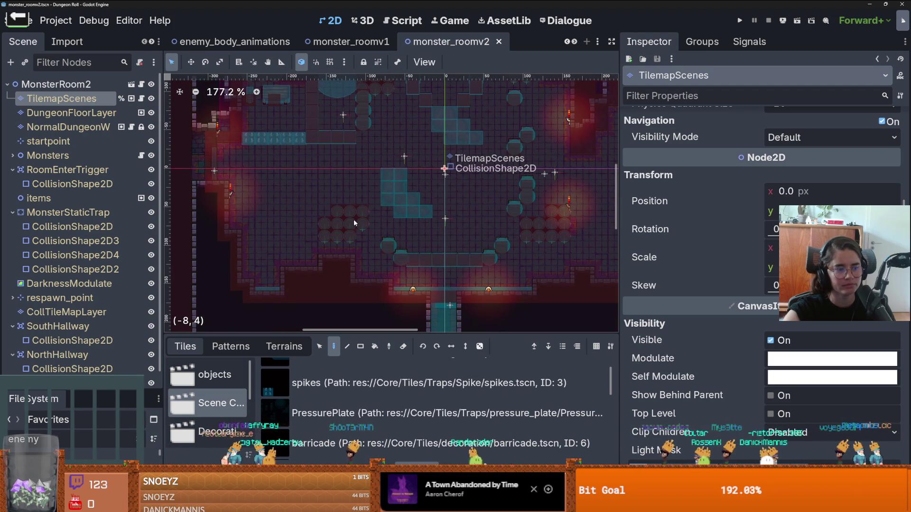
{"action": "scroll", "coordinate": [354, 223], "scroll_direction": "down", "scroll_amount": 1}
{"action": "scroll", "coordinate": [354, 219], "scroll_direction": "down", "scroll_amount": 2}
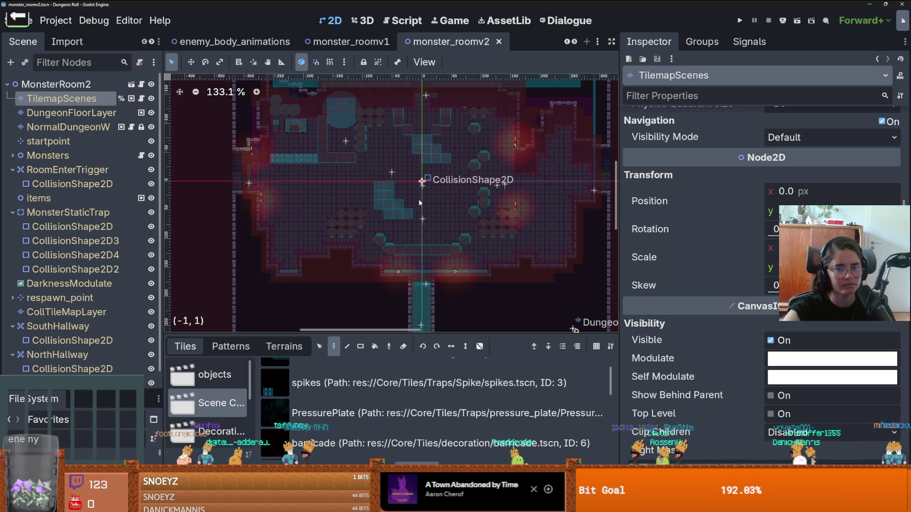
{"action": "scroll", "coordinate": [342, 232], "scroll_direction": "down", "scroll_amount": 2}
{"action": "scroll", "coordinate": [99, 276], "scroll_direction": "down", "scroll_amount": 1}
{"action": "left_click", "coordinate": [71, 300]}
Step: Compare CollTileMapLayer in monster_roomv1, then run the game with F5
{"action": "scroll", "coordinate": [350, 280], "scroll_direction": "down", "scroll_amount": 3}
{"action": "scroll", "coordinate": [724, 328], "scroll_direction": "down", "scroll_amount": 5}
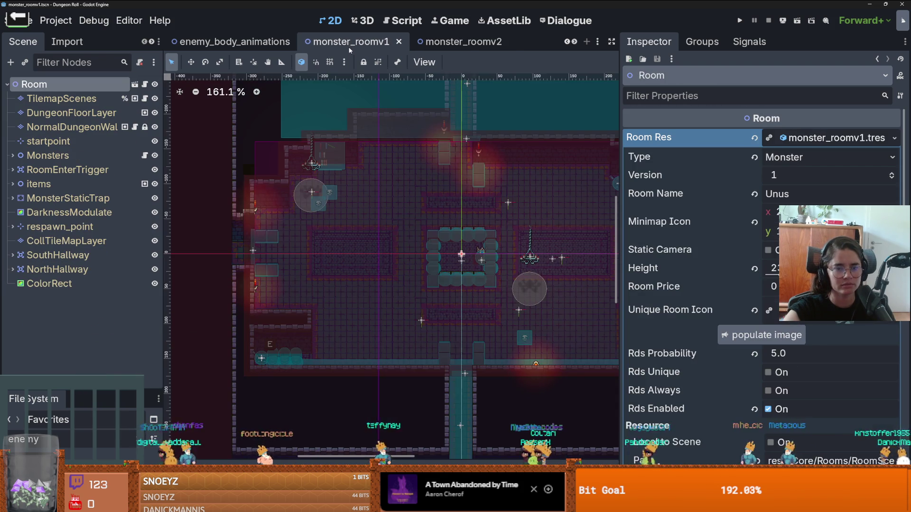
{"action": "left_click", "coordinate": [351, 44]}
{"action": "scroll", "coordinate": [423, 125], "scroll_direction": "down", "scroll_amount": 3}
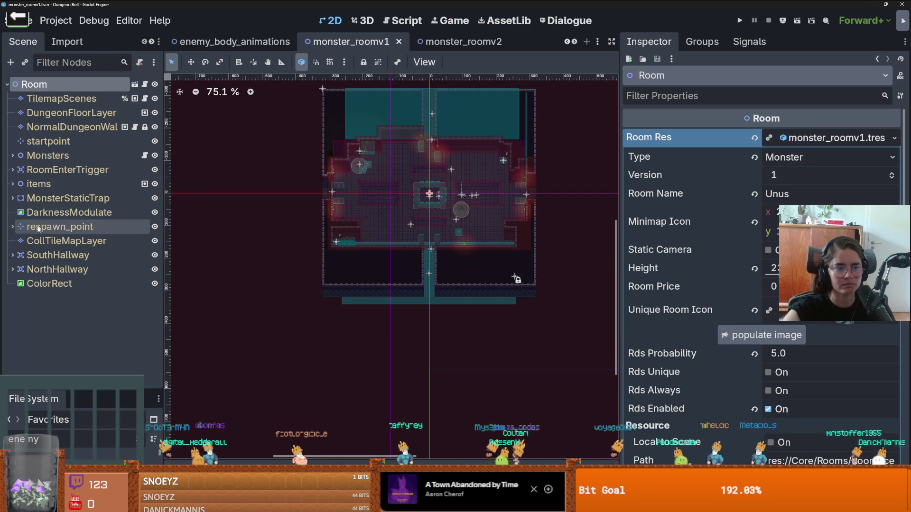
{"action": "left_click", "coordinate": [67, 241]}
{"action": "key", "text": "F5"}
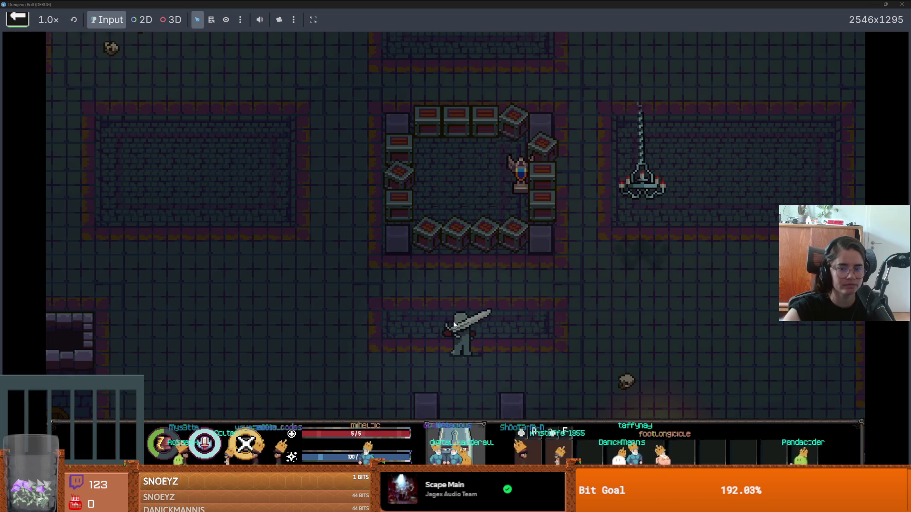
Step: Run on_raycast_debug from the game's debug console to show the raycast overlay
{"action": "key", "text": "grave"}
{"action": "type", "text": "on_r"}
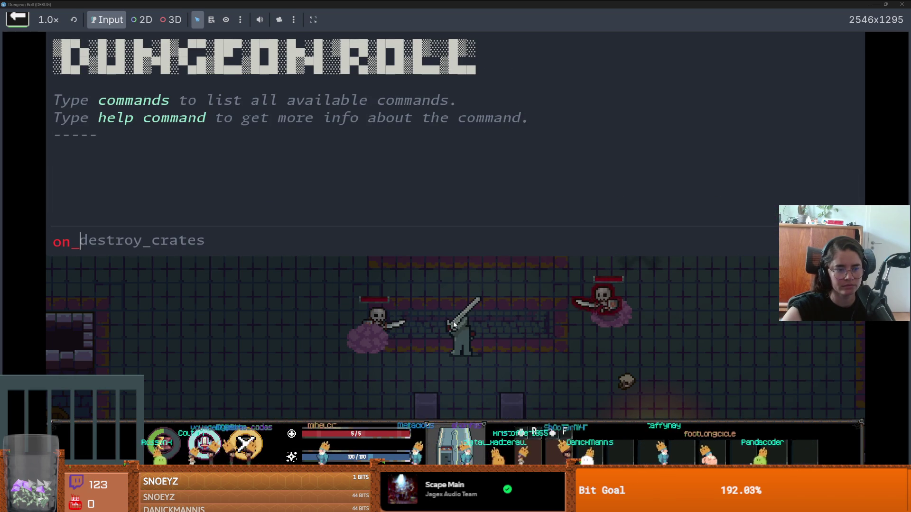
{"action": "key", "text": "Tab"}
{"action": "key", "text": "Return"}
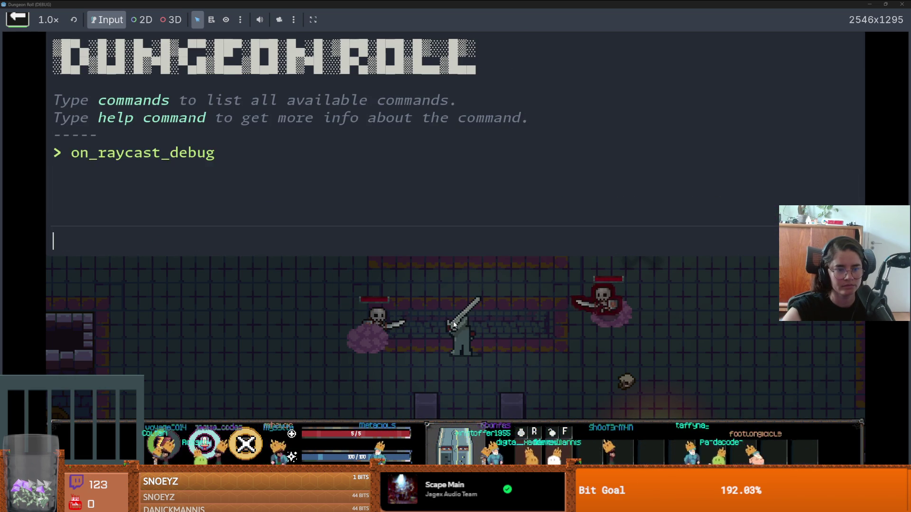
{"action": "key", "text": "grave"}
Step: Walk the knight around the dungeon, then restore the game window over the editor
{"action": "key", "text": "w"}
{"action": "key", "text": "a"}
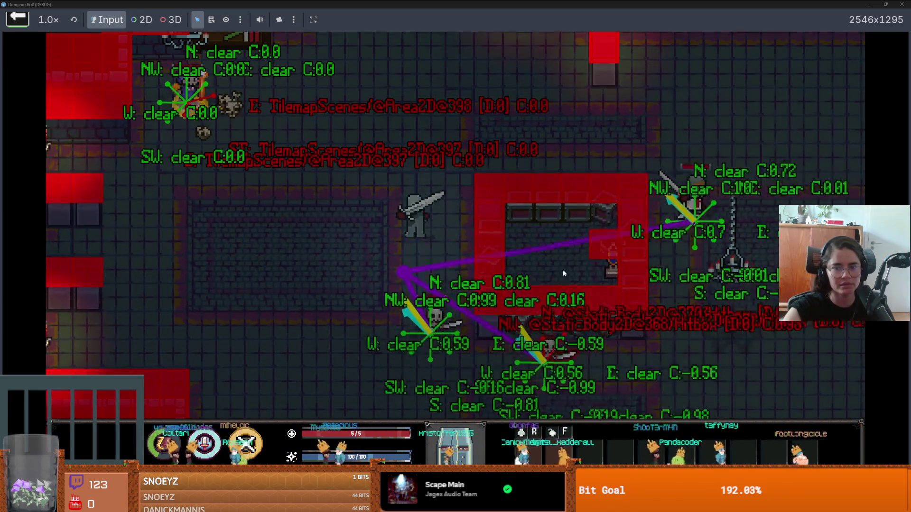
{"action": "key", "text": "w"}
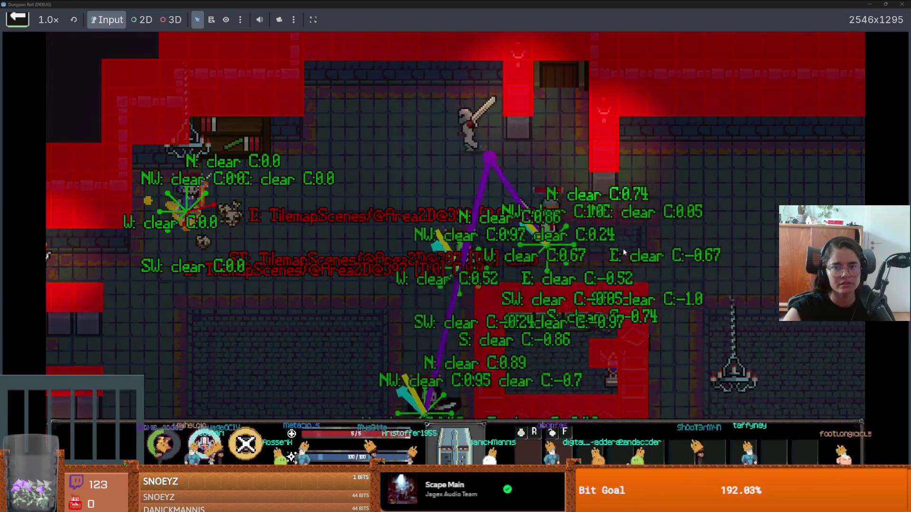
{"action": "key", "text": "s"}
{"action": "key", "text": "a"}
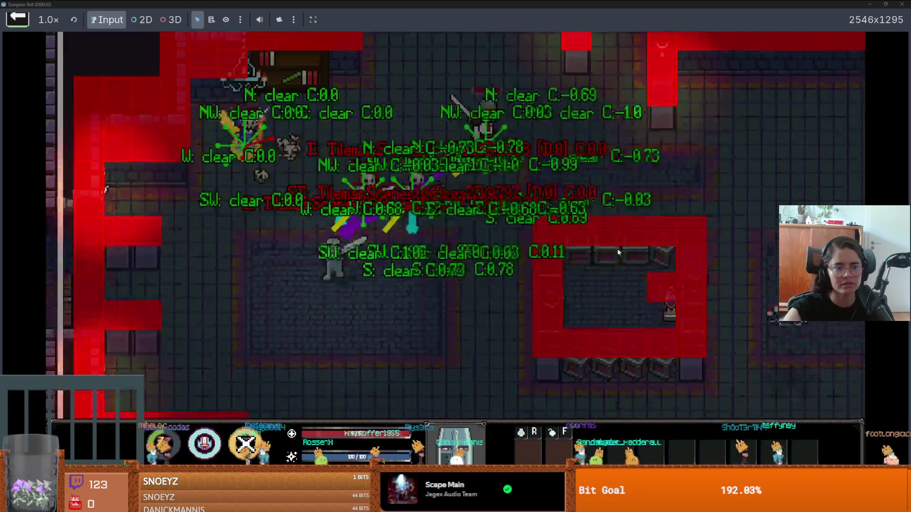
{"action": "key", "text": "w"}
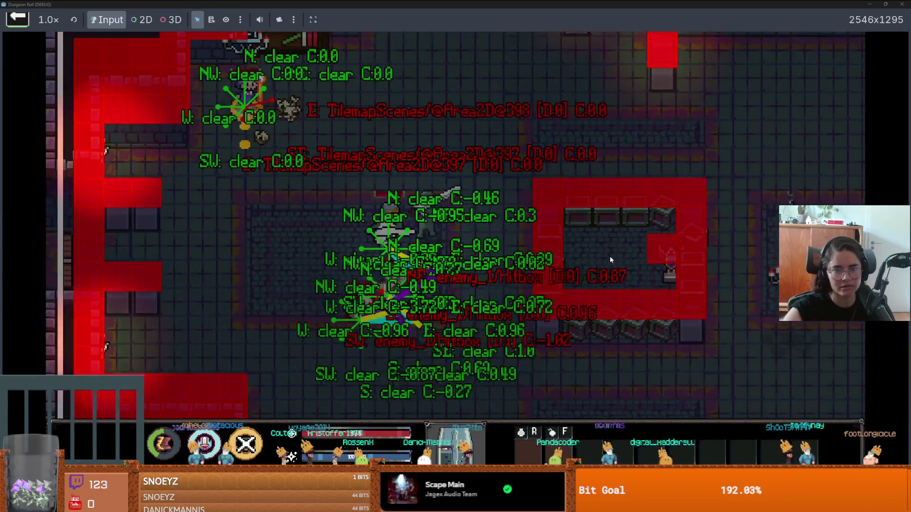
{"action": "key", "text": "w"}
{"action": "double_click", "coordinate": [633, 4]}
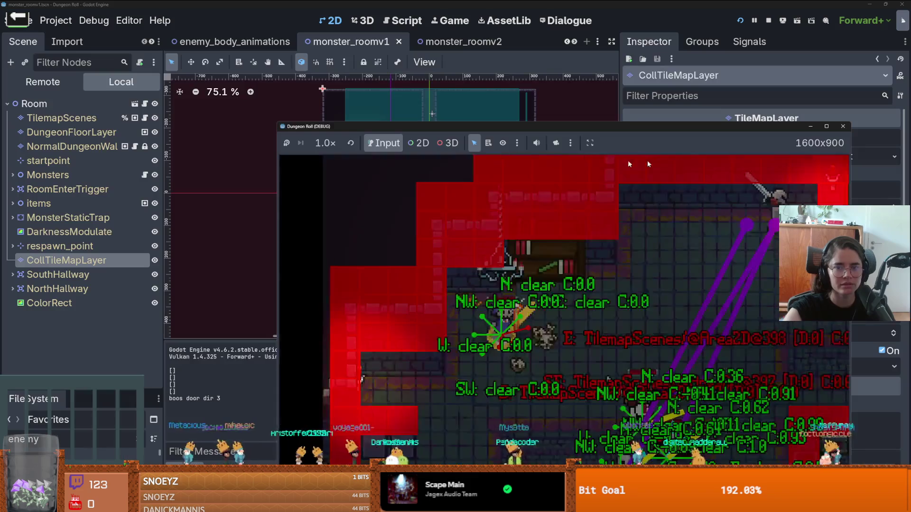
Step: Stop the running game and turn on grid snapping in the 2D editor
{"action": "left_click", "coordinate": [843, 126]}
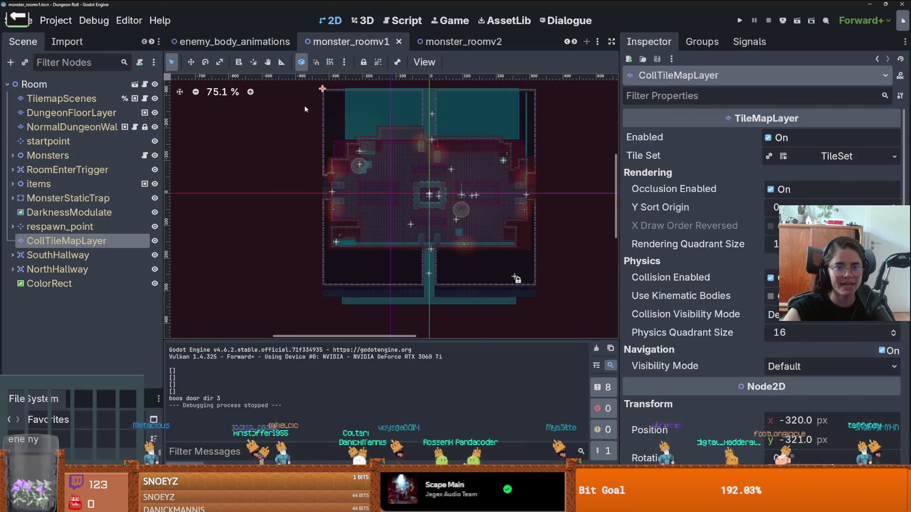
{"action": "scroll", "coordinate": [320, 100], "scroll_direction": "up", "scroll_amount": 5}
{"action": "scroll", "coordinate": [319, 99], "scroll_direction": "up", "scroll_amount": 5}
{"action": "left_click", "coordinate": [329, 62]}
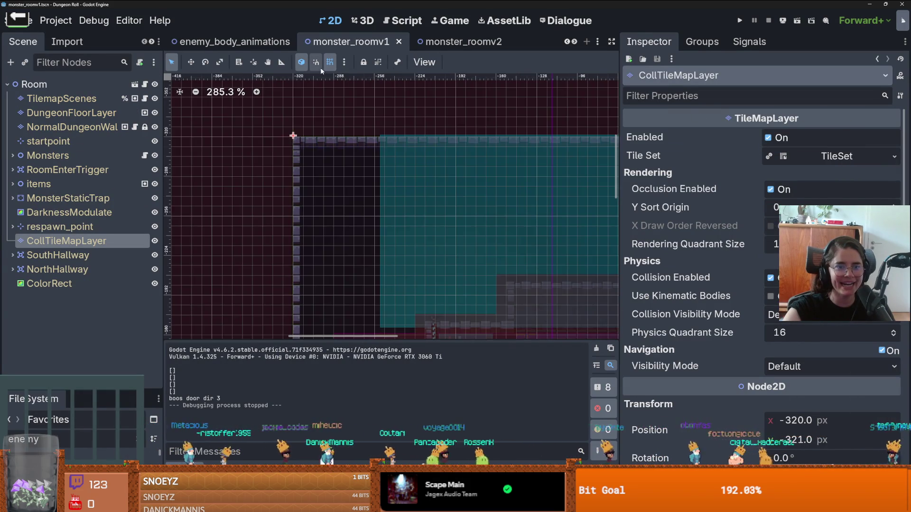
{"action": "scroll", "coordinate": [290, 146], "scroll_direction": "up", "scroll_amount": 7}
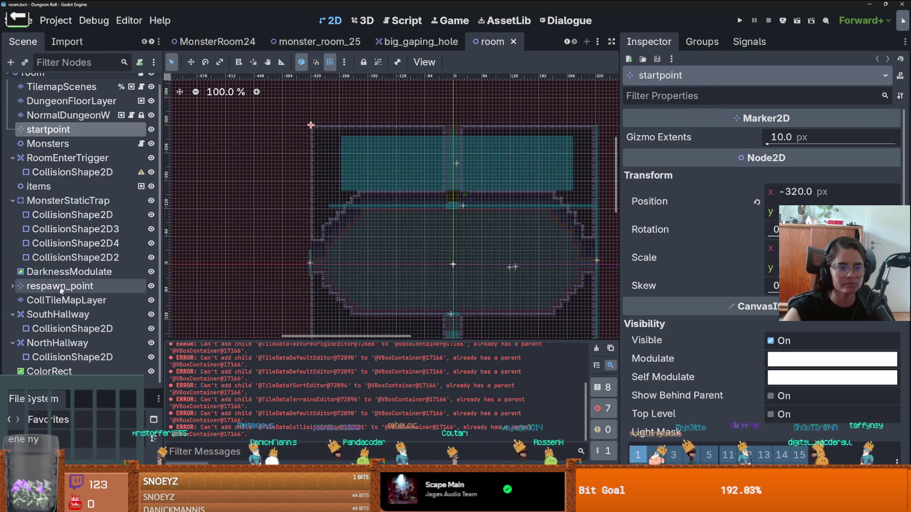
Step: Select CollTileMapLayer, undoing an accidental nudge of its position
{"action": "left_click", "coordinate": [61, 301]}
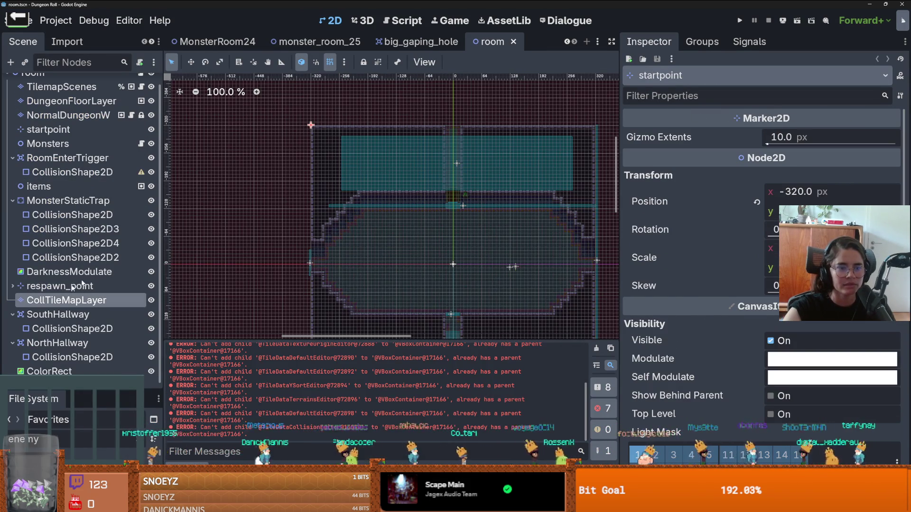
{"action": "scroll", "coordinate": [303, 136], "scroll_direction": "up", "scroll_amount": 11}
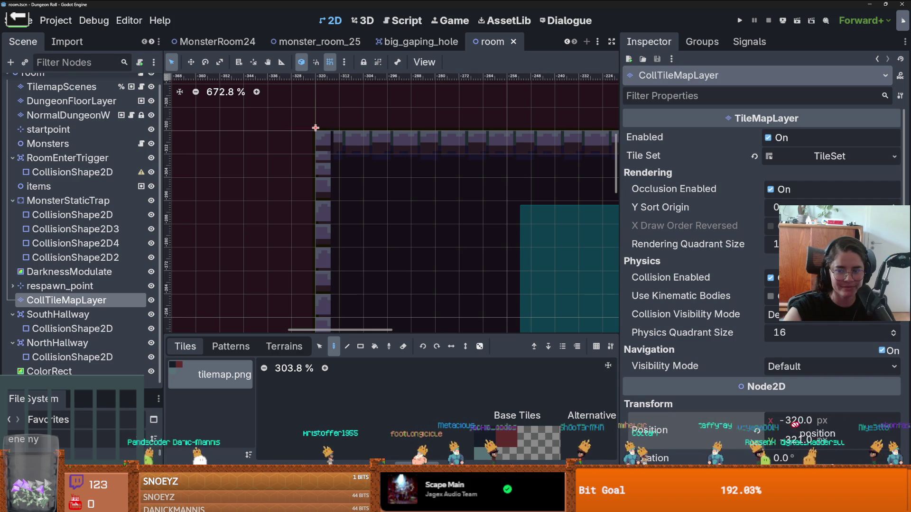
{"action": "left_click_drag", "start_coordinate": [772, 424], "coordinate": [778, 424]}
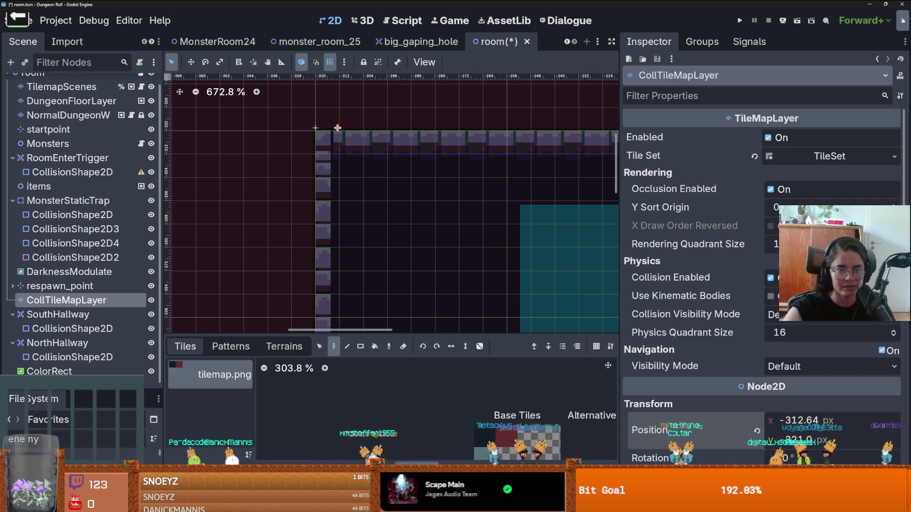
{"action": "key", "text": "ctrl+z"}
{"action": "scroll", "coordinate": [327, 123], "scroll_direction": "up", "scroll_amount": 5}
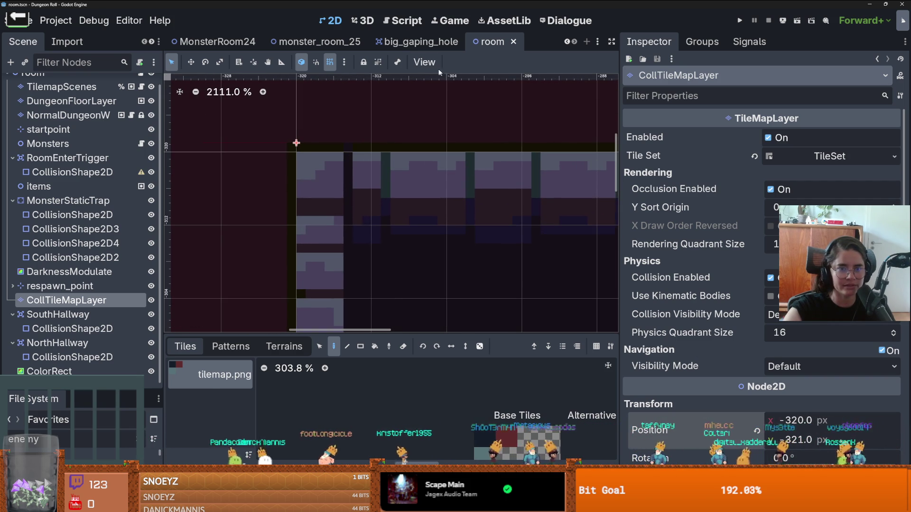
{"action": "scroll", "coordinate": [300, 151], "scroll_direction": "down", "scroll_amount": 1}
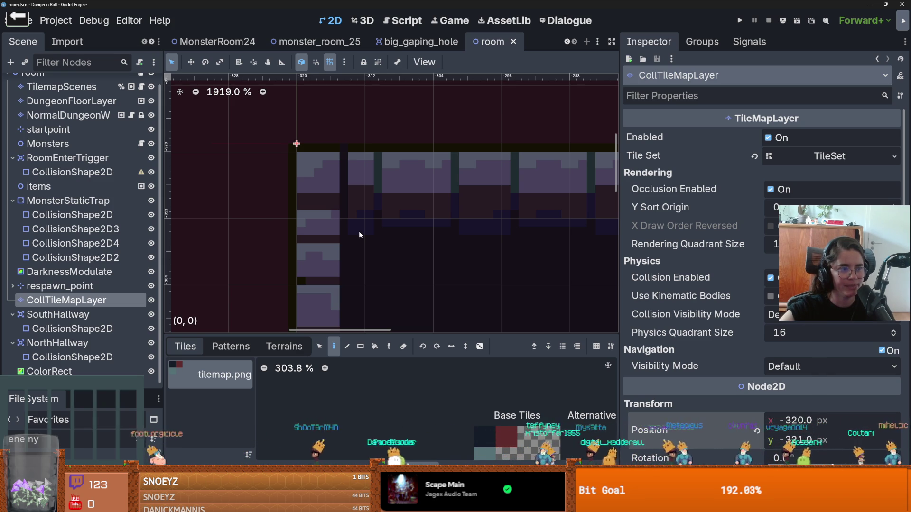
{"action": "key", "text": "Up"}
{"action": "key", "text": "Down"}
Step: Reset CollTileMapLayer's position to the origin and enable smart and grid snapping
{"action": "left_click_drag", "start_coordinate": [296, 143], "coordinate": [364, 143]}
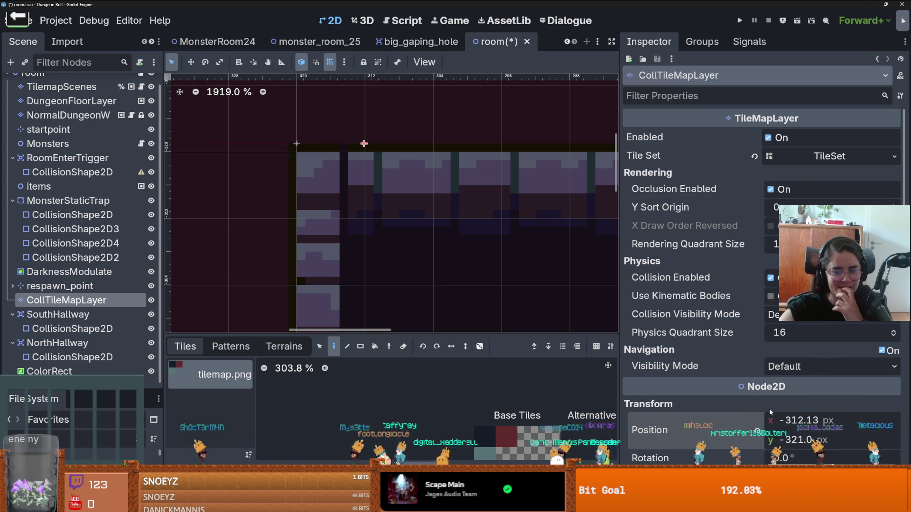
{"action": "left_click", "coordinate": [757, 430]}
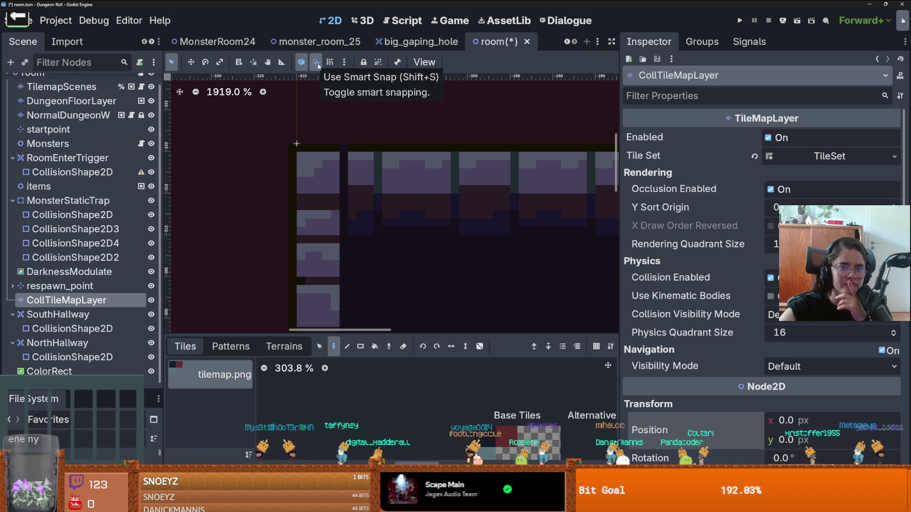
{"action": "left_click", "coordinate": [317, 64]}
{"action": "left_click", "coordinate": [330, 62]}
{"action": "scroll", "coordinate": [326, 180], "scroll_direction": "down", "scroll_amount": 4}
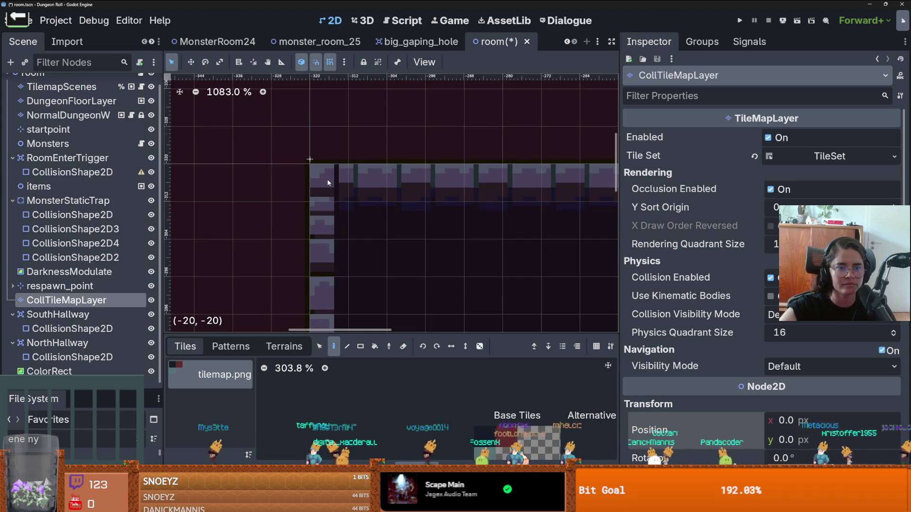
{"action": "left_click", "coordinate": [123, 285]}
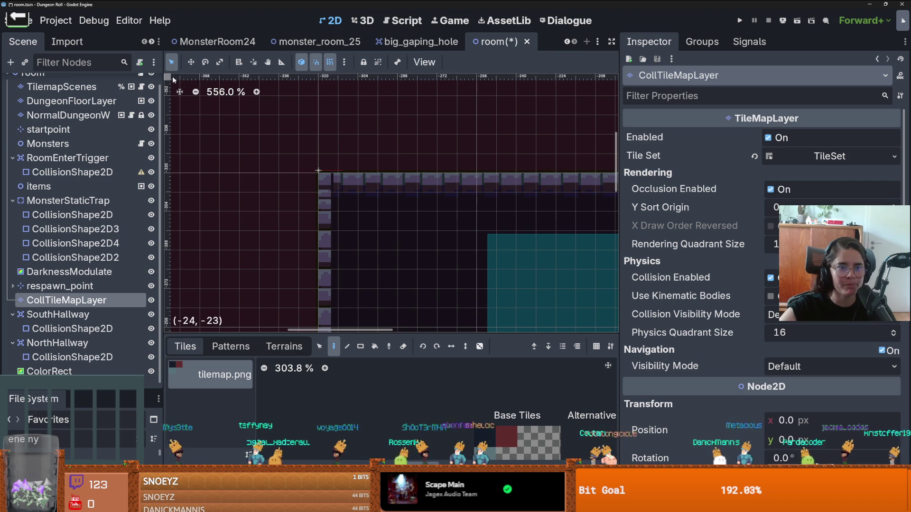
Step: Disable smart snapping, then try moving the layer 17 px right in Move mode and undo
{"action": "left_click", "coordinate": [301, 62]}
{"action": "left_click", "coordinate": [191, 62]}
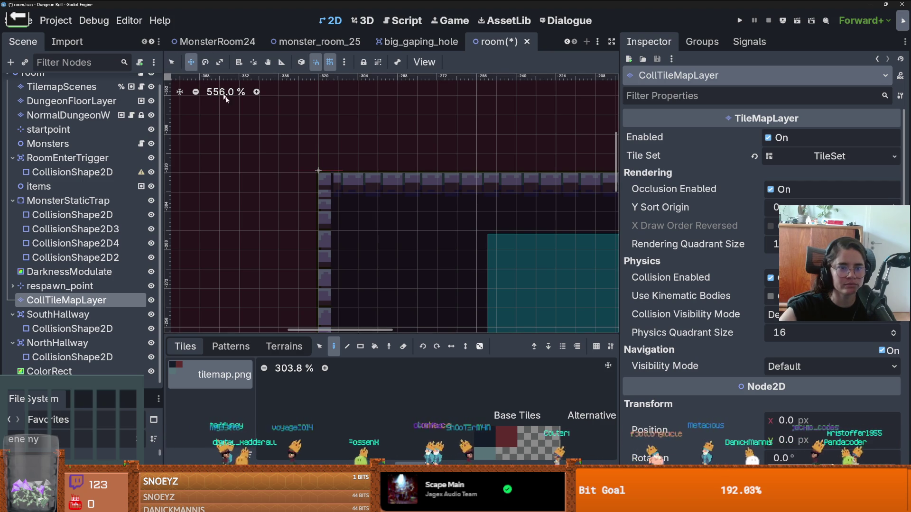
{"action": "scroll", "coordinate": [329, 178], "scroll_direction": "up", "scroll_amount": 3}
{"action": "scroll", "coordinate": [330, 178], "scroll_direction": "up", "scroll_amount": 1}
{"action": "left_click_drag", "start_coordinate": [329, 178], "coordinate": [375, 174]}
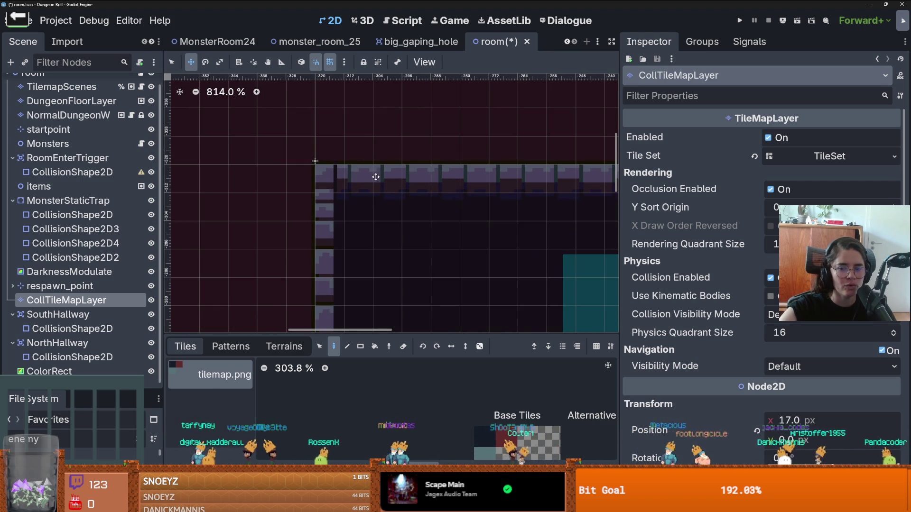
{"action": "key", "text": "ctrl+z"}
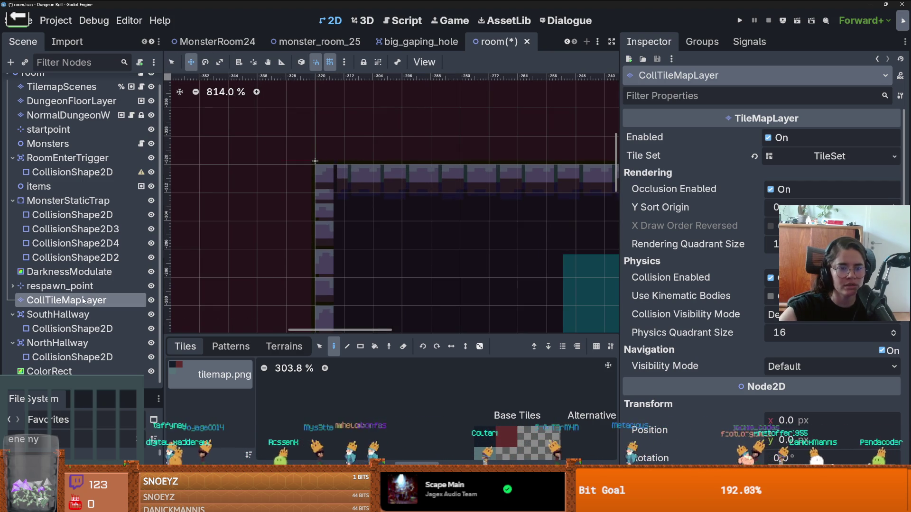
Step: Drag the collision layer from the room's top-left corner, nudging it up 1 px
{"action": "mouse_move", "coordinate": [319, 163]}
{"action": "left_mouse_down"}
{"action": "mouse_move", "coordinate": [380, 163]}
{"action": "mouse_move", "coordinate": [242, 161]}
{"action": "mouse_move", "coordinate": [376, 166]}
{"action": "left_mouse_up"}
{"action": "scroll", "coordinate": [296, 165], "scroll_direction": "down", "scroll_amount": 8}
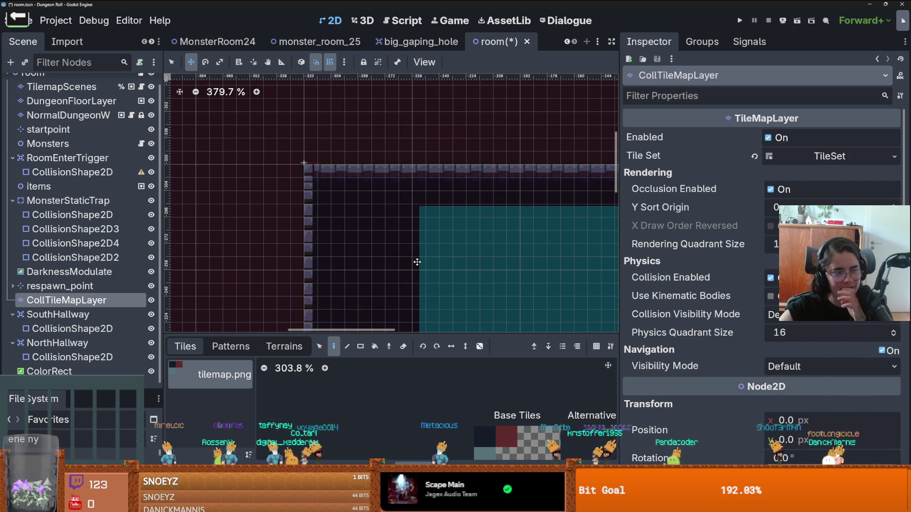
{"action": "scroll", "coordinate": [455, 229], "scroll_direction": "up", "scroll_amount": 8}
{"action": "scroll", "coordinate": [372, 161], "scroll_direction": "down", "scroll_amount": 9}
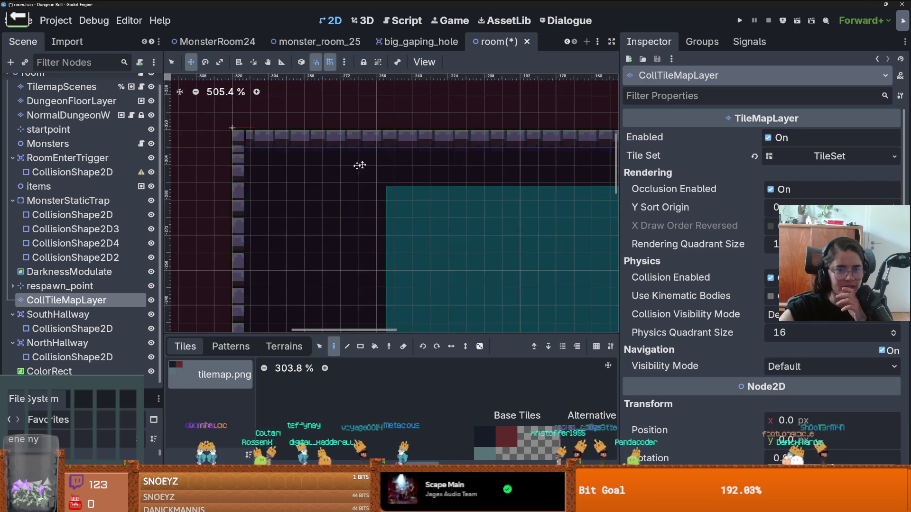
{"action": "scroll", "coordinate": [284, 154], "scroll_direction": "up", "scroll_amount": 10}
{"action": "left_click", "coordinate": [289, 160]}
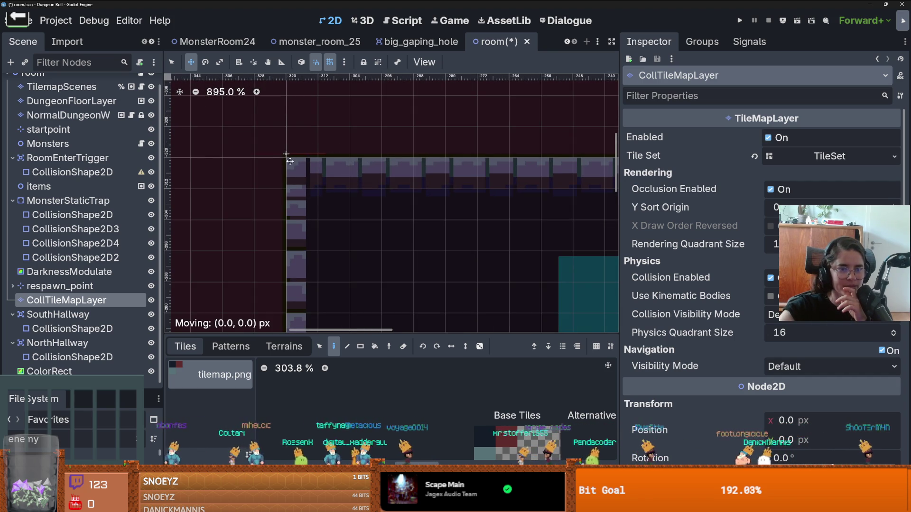
{"action": "left_click_drag", "start_coordinate": [290, 162], "coordinate": [287, 155]}
Step: Reselect CollTileMapLayer, inspect the corner, and open the snapping options menu
{"action": "scroll", "coordinate": [299, 166], "scroll_direction": "down", "scroll_amount": 5}
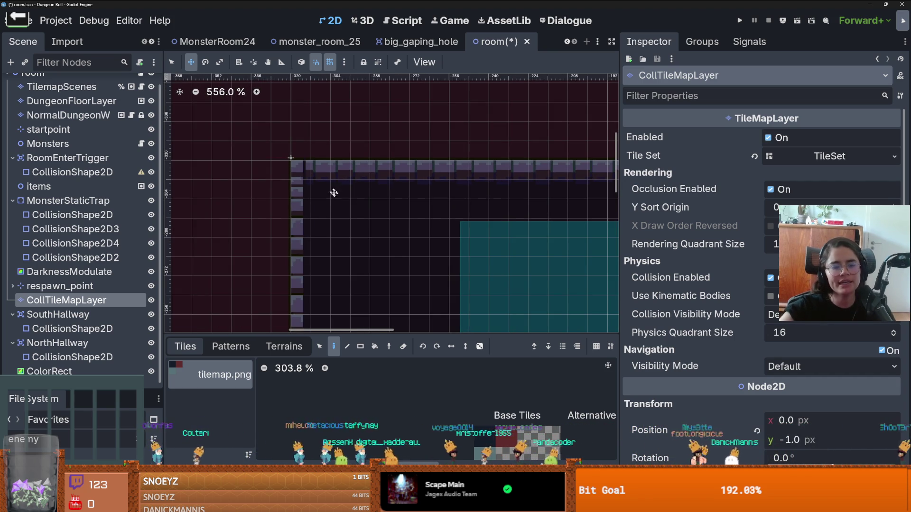
{"action": "scroll", "coordinate": [95, 176], "scroll_direction": "up", "scroll_amount": 1}
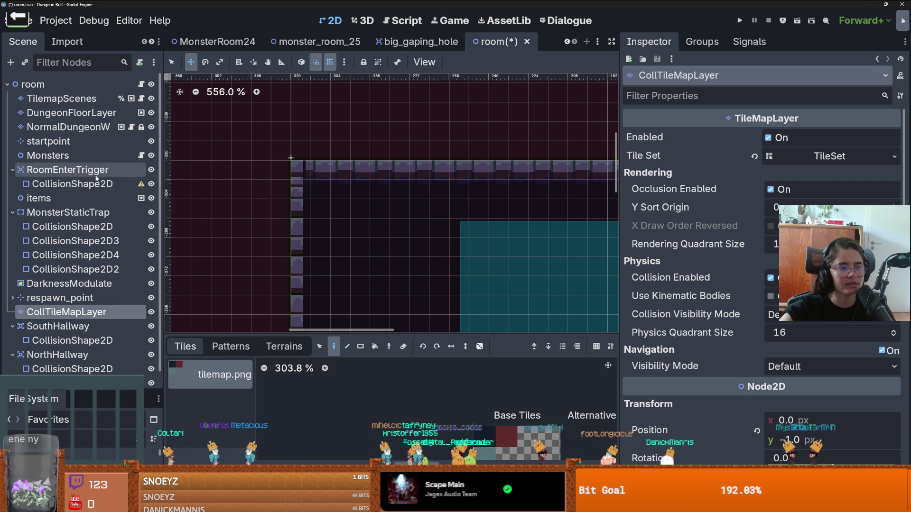
{"action": "scroll", "coordinate": [340, 253], "scroll_direction": "down", "scroll_amount": 8}
{"action": "scroll", "coordinate": [365, 170], "scroll_direction": "down", "scroll_amount": 5}
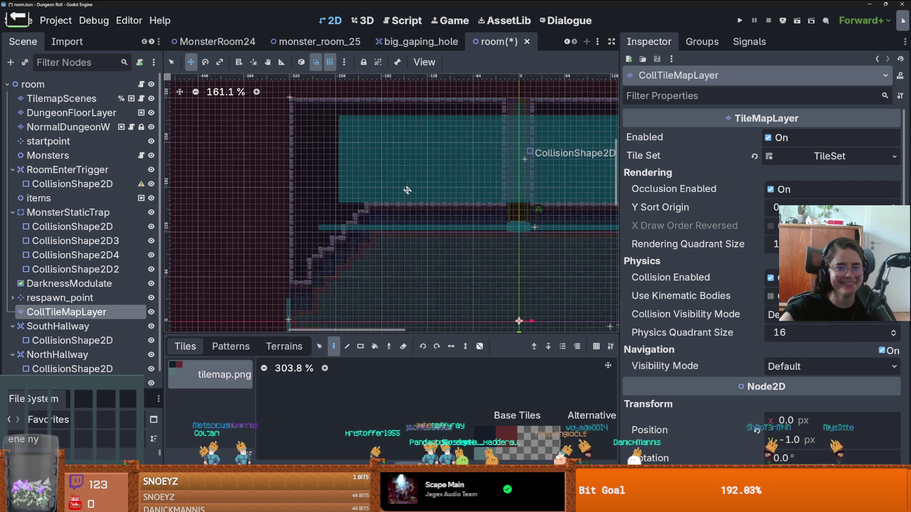
{"action": "scroll", "coordinate": [321, 169], "scroll_direction": "up", "scroll_amount": 17}
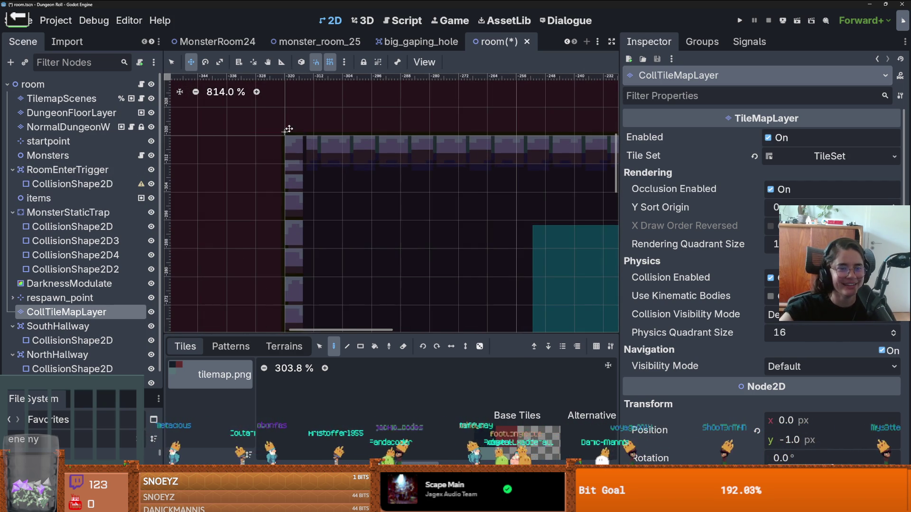
{"action": "left_click", "coordinate": [80, 299]}
{"action": "left_click", "coordinate": [80, 312]}
{"action": "scroll", "coordinate": [200, 262], "scroll_direction": "down", "scroll_amount": 20}
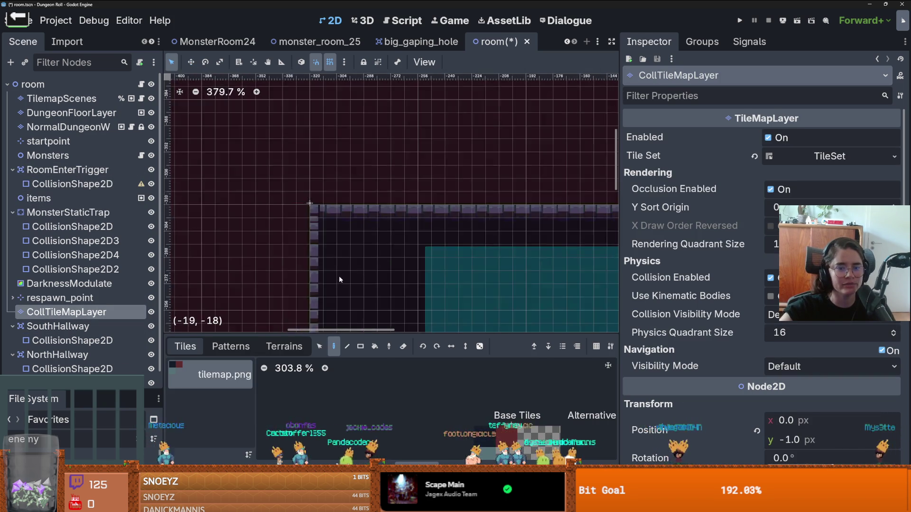
{"action": "scroll", "coordinate": [425, 223], "scroll_direction": "up", "scroll_amount": 7}
{"action": "scroll", "coordinate": [641, 367], "scroll_direction": "down", "scroll_amount": 4}
{"action": "scroll", "coordinate": [371, 161], "scroll_direction": "down", "scroll_amount": 3}
{"action": "scroll", "coordinate": [288, 151], "scroll_direction": "up", "scroll_amount": 19}
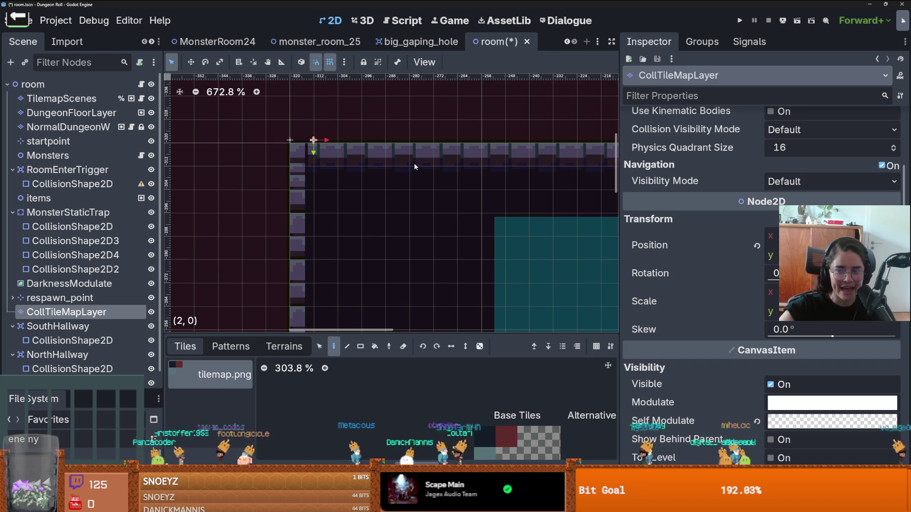
{"action": "scroll", "coordinate": [316, 145], "scroll_direction": "up", "scroll_amount": 14}
{"action": "left_click", "coordinate": [343, 62]}
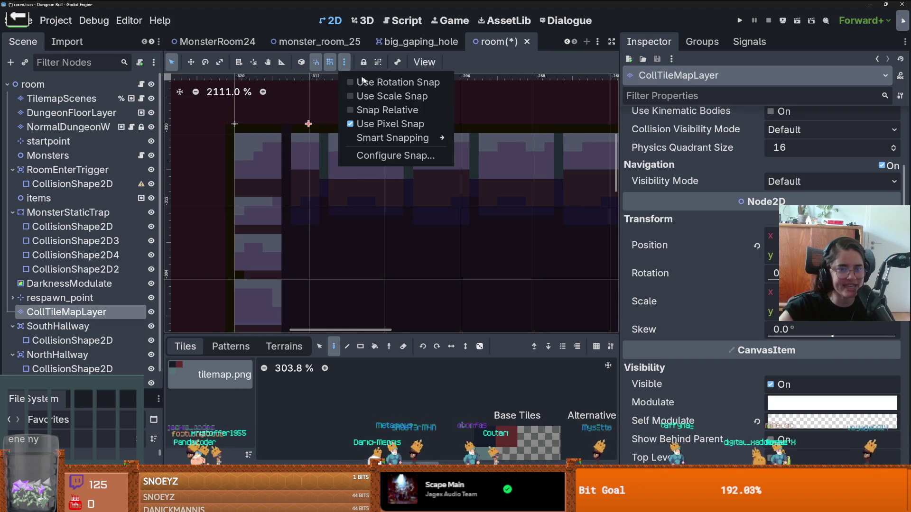
Step: Open Configure Snap and accept the grid snap settings unchanged
{"action": "mouse_move", "coordinate": [411, 138]}
{"action": "left_click", "coordinate": [446, 155]}
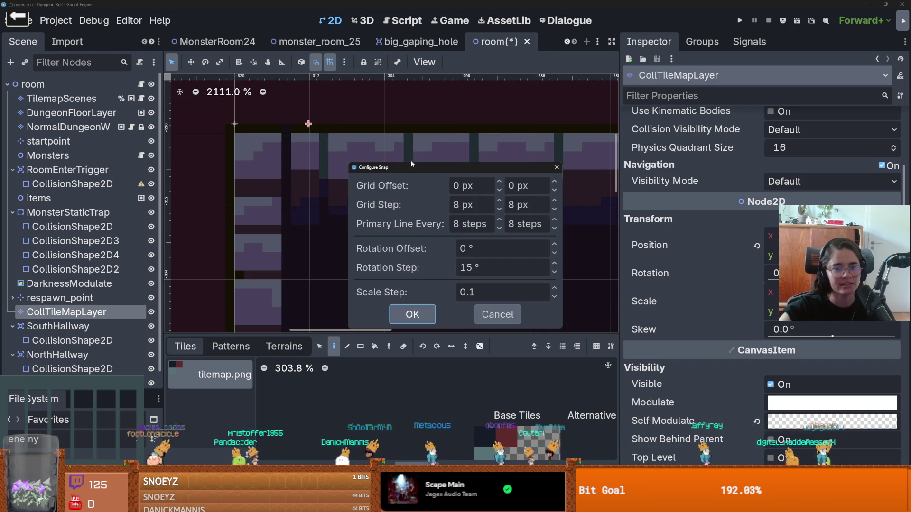
{"action": "left_click", "coordinate": [412, 314]}
Step: Drag CollTileMapLayer's Position x value rightward while zoomed into the wall corner
{"action": "scroll", "coordinate": [323, 198], "scroll_direction": "down", "scroll_amount": 1}
{"action": "scroll", "coordinate": [322, 198], "scroll_direction": "up", "scroll_amount": 1}
{"action": "scroll", "coordinate": [324, 192], "scroll_direction": "up", "scroll_amount": 1}
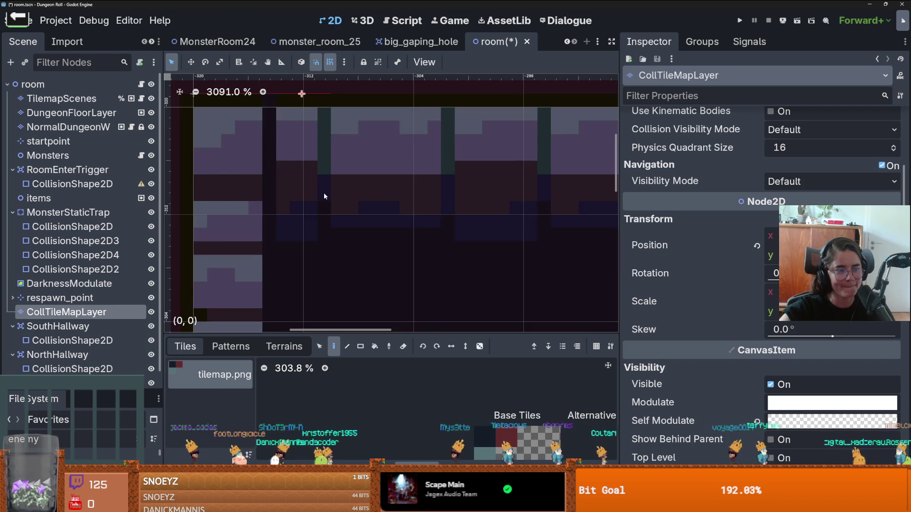
{"action": "scroll", "coordinate": [309, 154], "scroll_direction": "down", "scroll_amount": 2}
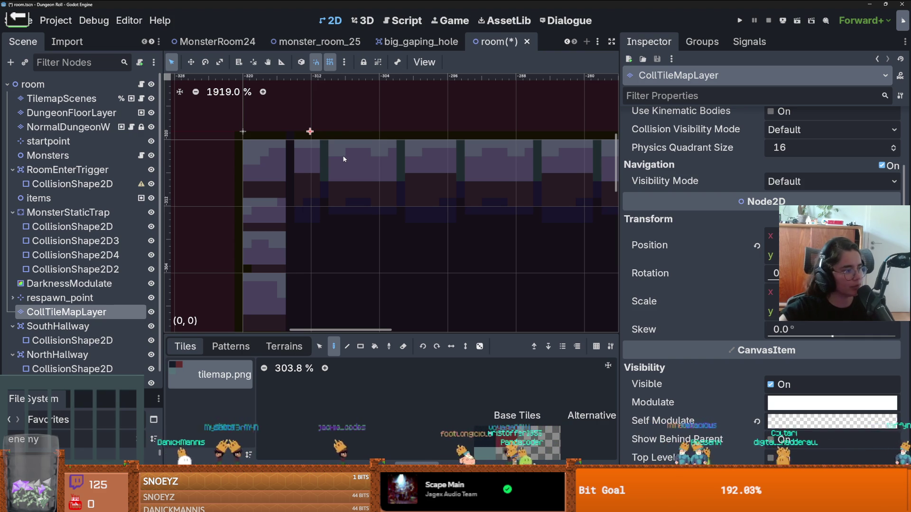
{"action": "scroll", "coordinate": [344, 158], "scroll_direction": "up", "scroll_amount": 1}
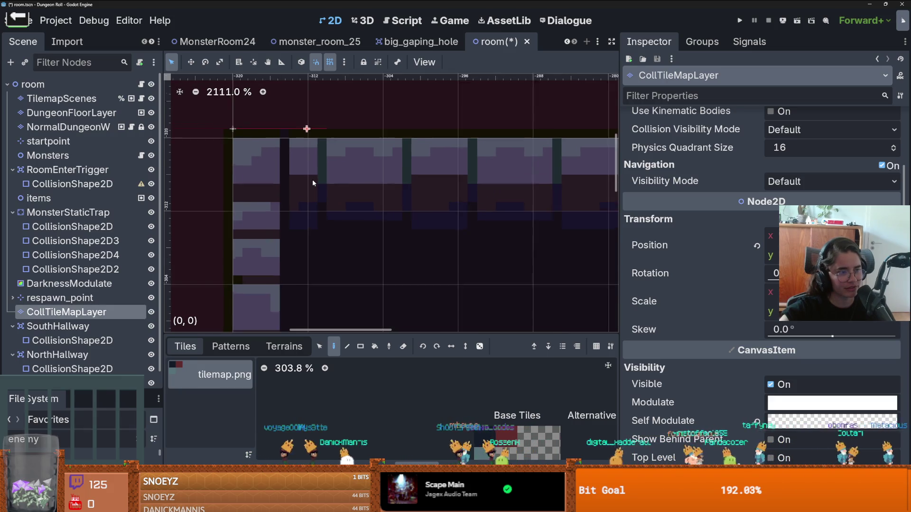
{"action": "scroll", "coordinate": [313, 183], "scroll_direction": "up", "scroll_amount": 1}
{"action": "scroll", "coordinate": [313, 183], "scroll_direction": "down", "scroll_amount": 2}
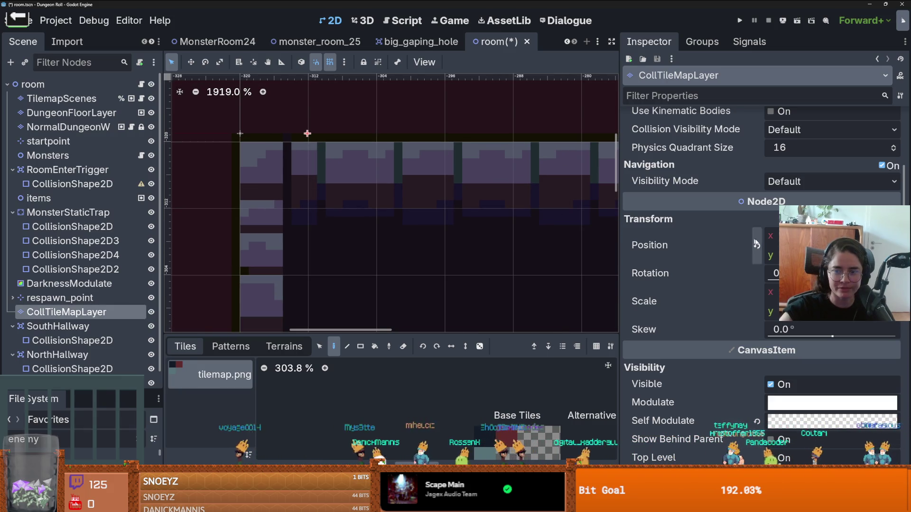
{"action": "left_click_drag", "start_coordinate": [770, 239], "coordinate": [792, 238]}
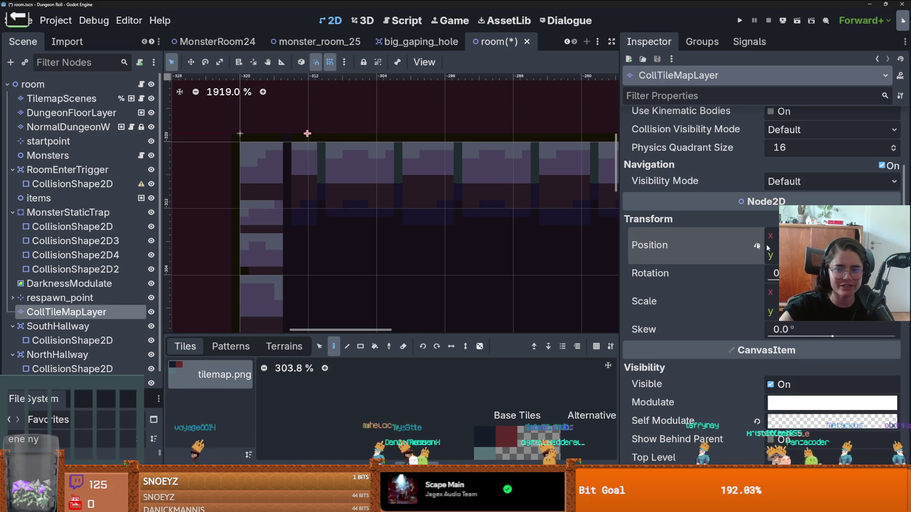
{"action": "scroll", "coordinate": [318, 110], "scroll_direction": "up", "scroll_amount": 8}
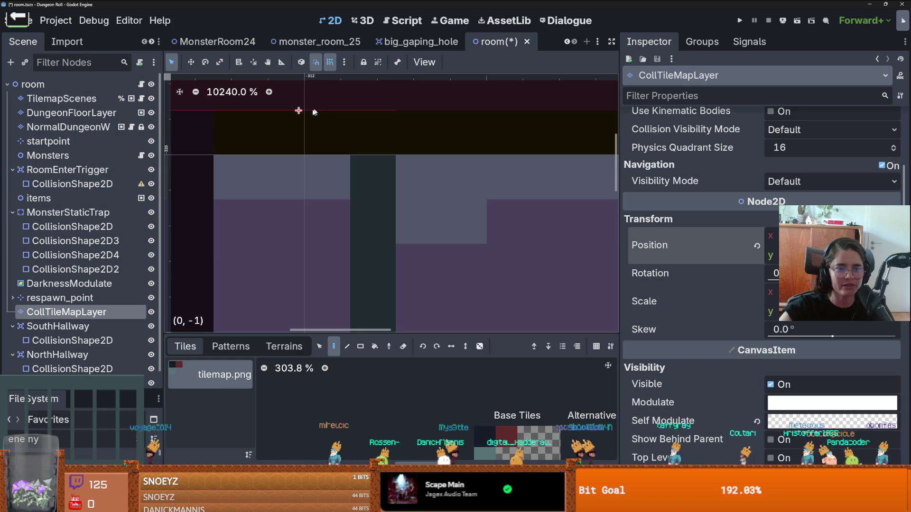
{"action": "left_click_drag", "start_coordinate": [317, 110], "coordinate": [322, 143]}
{"action": "left_click_drag", "start_coordinate": [792, 239], "coordinate": [795, 238]}
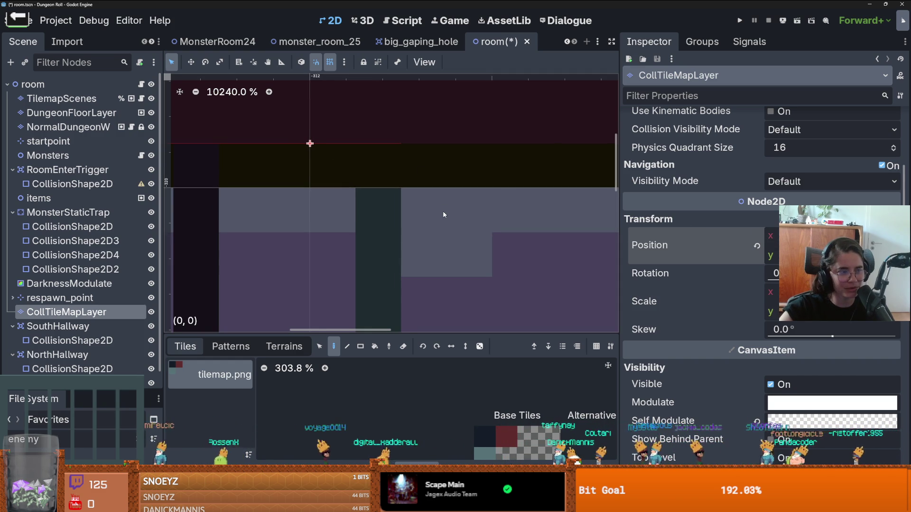
Step: Adjust Position y down, then up a pixel, so the collision tiles sit on the wall edge
{"action": "scroll", "coordinate": [443, 213], "scroll_direction": "down", "scroll_amount": 1}
{"action": "scroll", "coordinate": [444, 213], "scroll_direction": "down", "scroll_amount": 1}
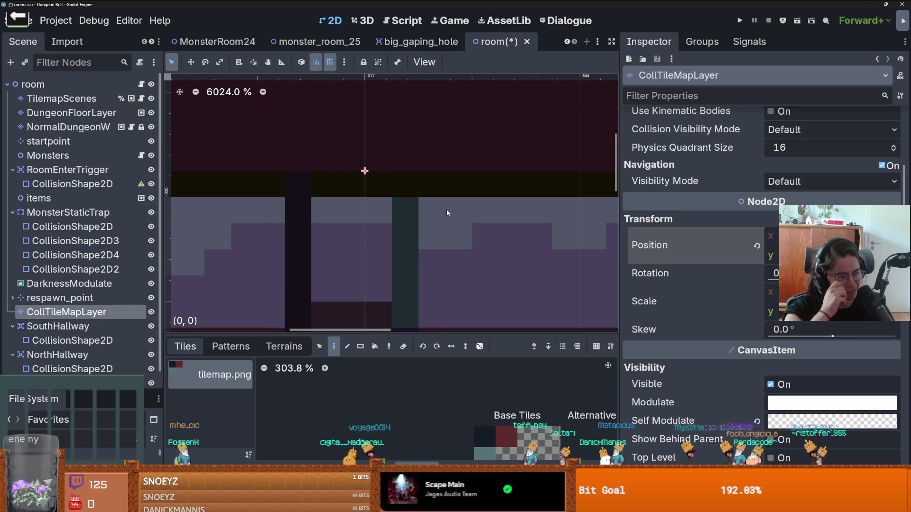
{"action": "left_click_drag", "start_coordinate": [806, 255], "coordinate": [807, 255]}
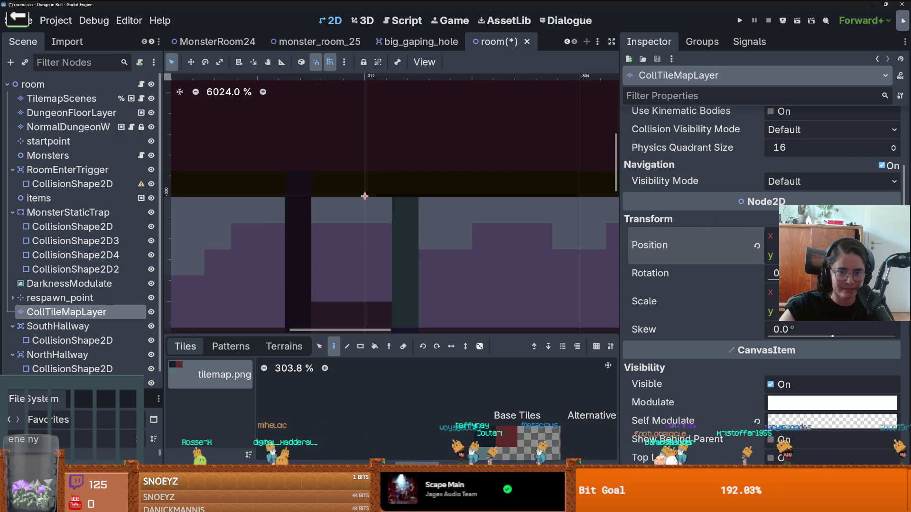
{"action": "scroll", "coordinate": [363, 196], "scroll_direction": "up", "scroll_amount": 2}
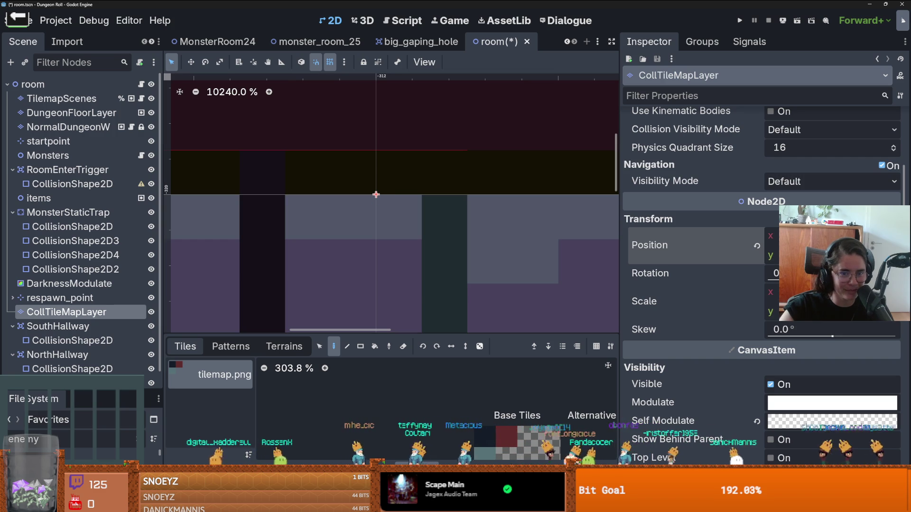
{"action": "left_click_drag", "start_coordinate": [777, 256], "coordinate": [777, 256]}
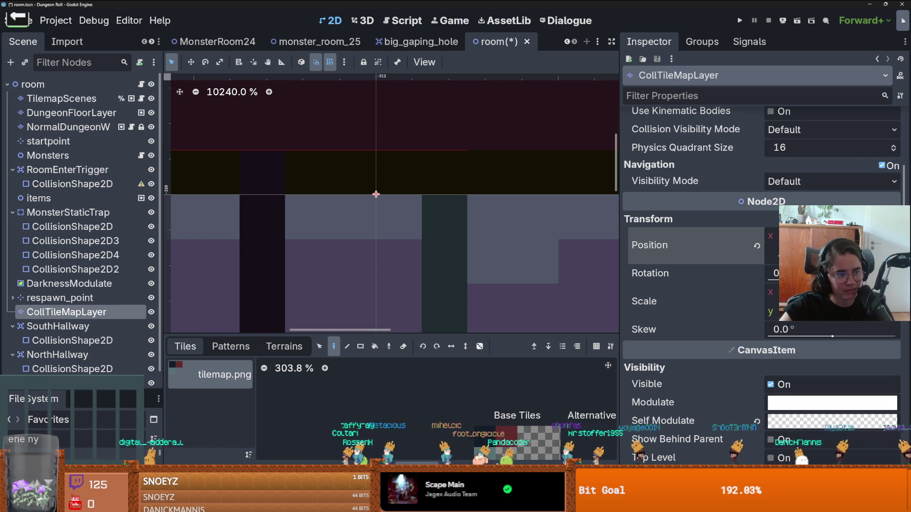
{"action": "scroll", "coordinate": [400, 237], "scroll_direction": "down", "scroll_amount": 3}
{"action": "scroll", "coordinate": [387, 210], "scroll_direction": "up", "scroll_amount": 3}
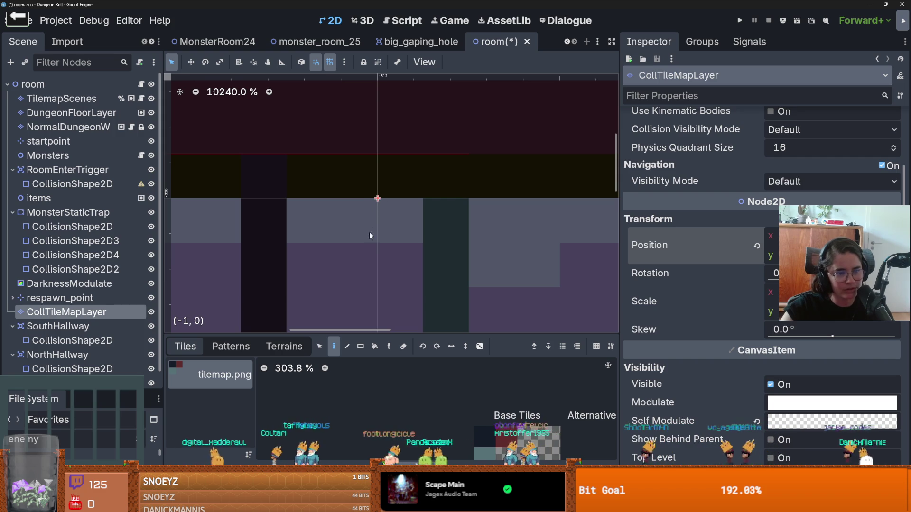
{"action": "scroll", "coordinate": [371, 232], "scroll_direction": "down", "scroll_amount": 9}
{"action": "scroll", "coordinate": [406, 202], "scroll_direction": "up", "scroll_amount": 3}
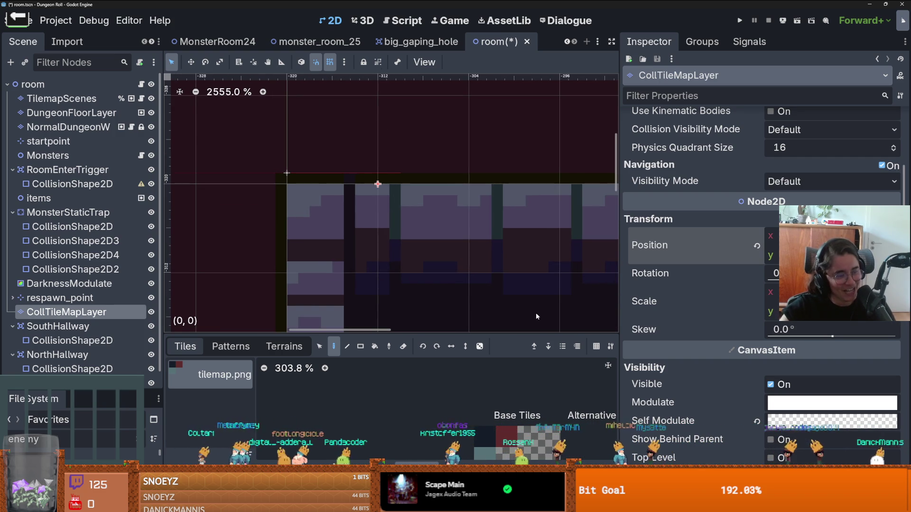
{"action": "scroll", "coordinate": [438, 259], "scroll_direction": "down", "scroll_amount": 2}
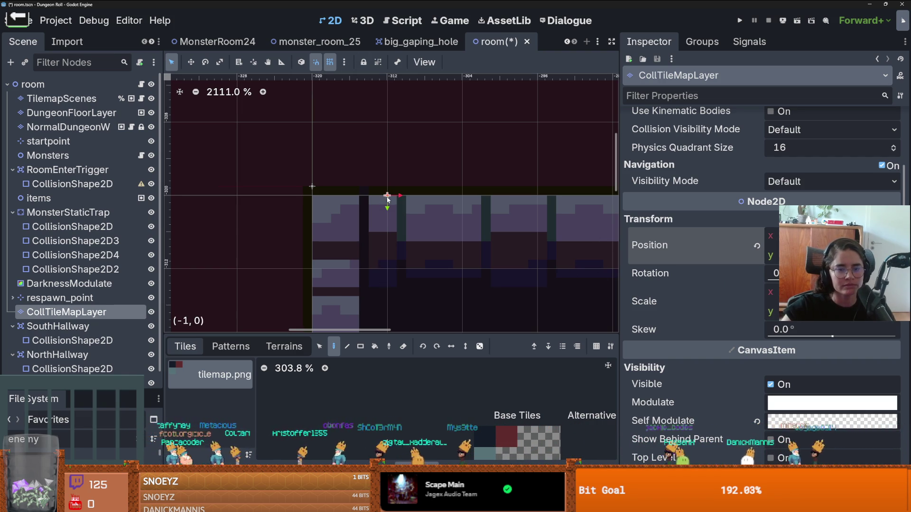
Step: Turn off grid snapping and save the room scene with CollTileMapLayer at x -312
{"action": "scroll", "coordinate": [420, 180], "scroll_direction": "down", "scroll_amount": 5}
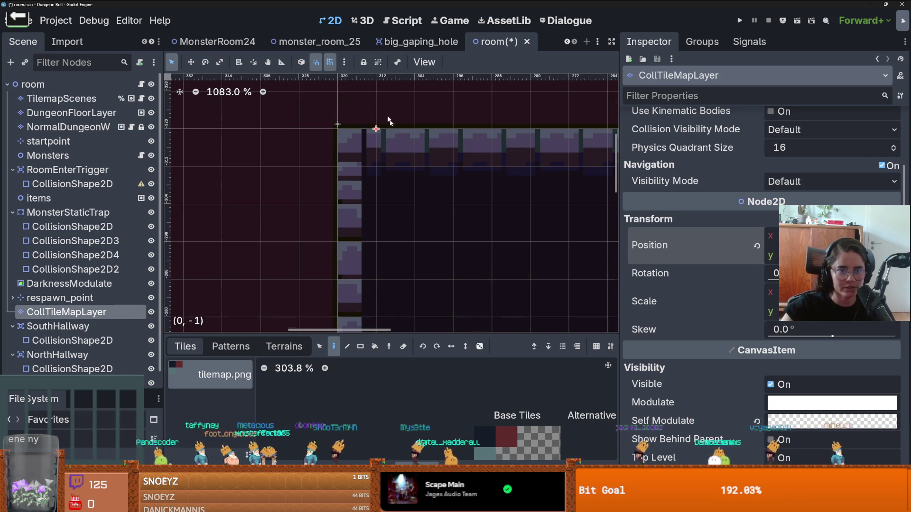
{"action": "left_click", "coordinate": [329, 62]}
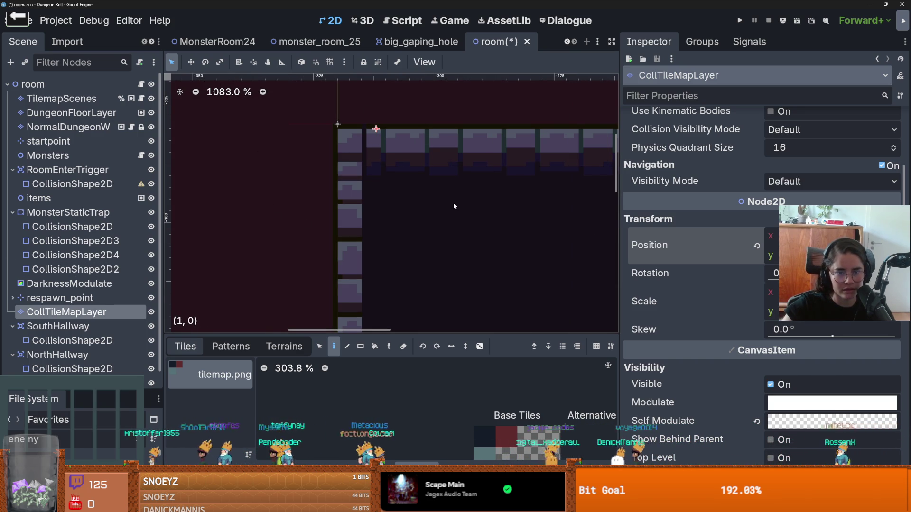
{"action": "scroll", "coordinate": [405, 153], "scroll_direction": "up", "scroll_amount": 4}
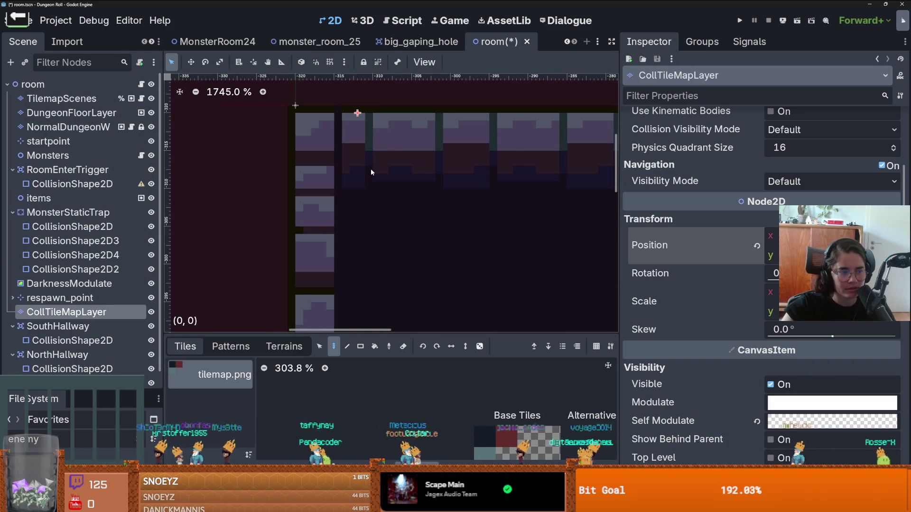
{"action": "scroll", "coordinate": [375, 171], "scroll_direction": "down", "scroll_amount": 3}
{"action": "key", "text": "ctrl+s"}
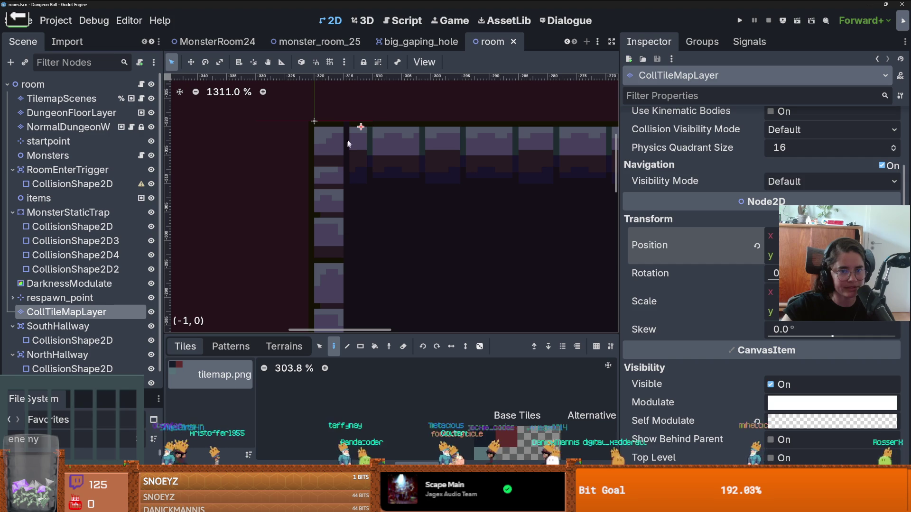
Step: Turn grid snapping back on and enable Use Local Space
{"action": "scroll", "coordinate": [640, 315], "scroll_direction": "down", "scroll_amount": 2}
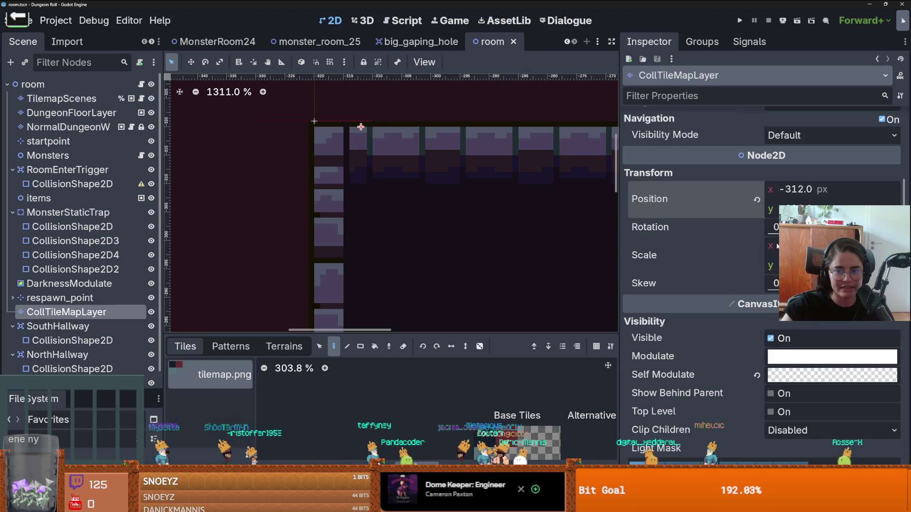
{"action": "scroll", "coordinate": [541, 185], "scroll_direction": "down", "scroll_amount": 1}
{"action": "left_click", "coordinate": [328, 63]}
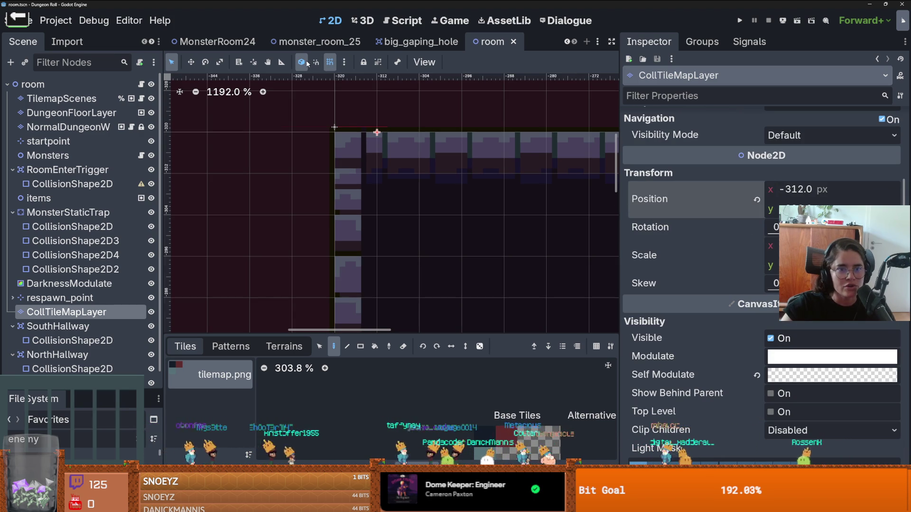
{"action": "left_click", "coordinate": [303, 62]}
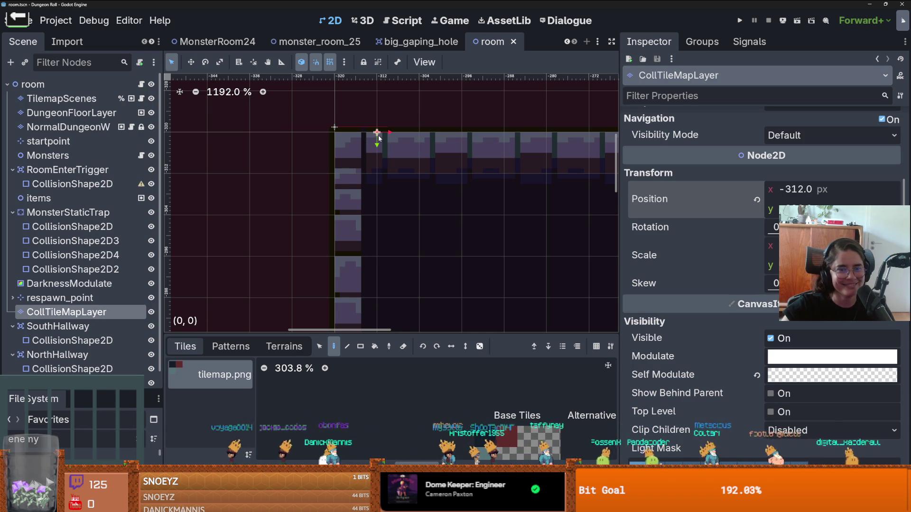
Step: Save the room scene again and restore the editor to a smaller window
{"action": "scroll", "coordinate": [743, 264], "scroll_direction": "down", "scroll_amount": 2}
{"action": "scroll", "coordinate": [743, 264], "scroll_direction": "down", "scroll_amount": 5}
{"action": "scroll", "coordinate": [534, 269], "scroll_direction": "down", "scroll_amount": 4}
{"action": "scroll", "coordinate": [435, 244], "scroll_direction": "up", "scroll_amount": 6}
{"action": "scroll", "coordinate": [396, 209], "scroll_direction": "up", "scroll_amount": 2}
{"action": "scroll", "coordinate": [395, 206], "scroll_direction": "down", "scroll_amount": 14}
{"action": "scroll", "coordinate": [343, 245], "scroll_direction": "up", "scroll_amount": 3}
{"action": "key", "text": "ctrl+s"}
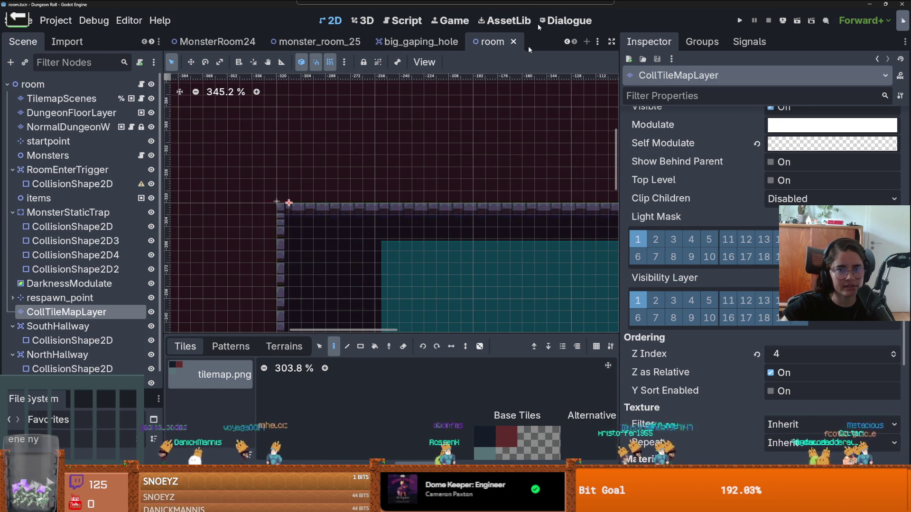
{"action": "double_click", "coordinate": [547, 9]}
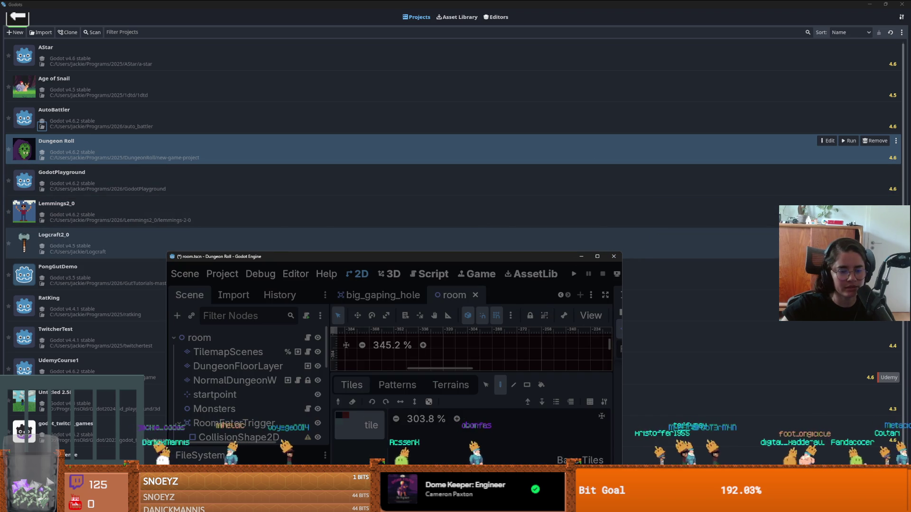
Step: Minimize the Godot editor and show the Remote editor versions under Godots' Editors tab
{"action": "left_click", "coordinate": [332, 503]}
{"action": "mouse_move", "coordinate": [278, 503]}
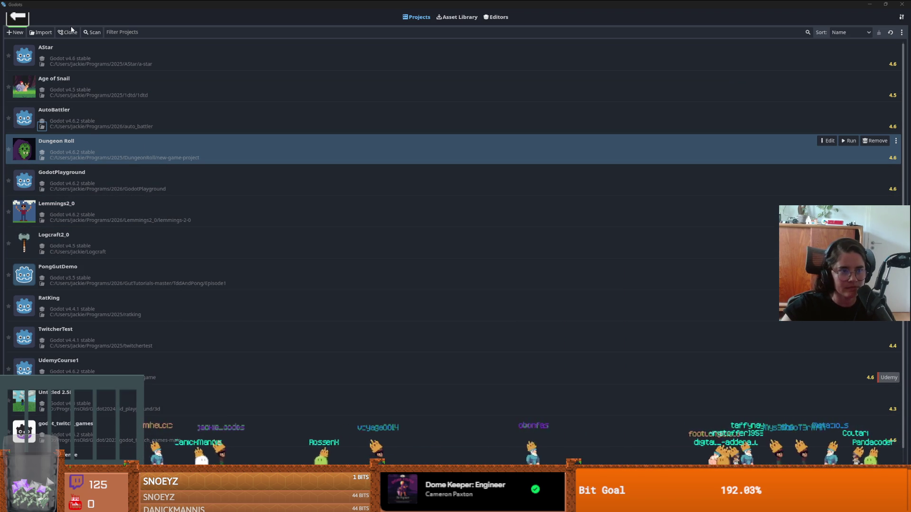
{"action": "left_click", "coordinate": [496, 17]}
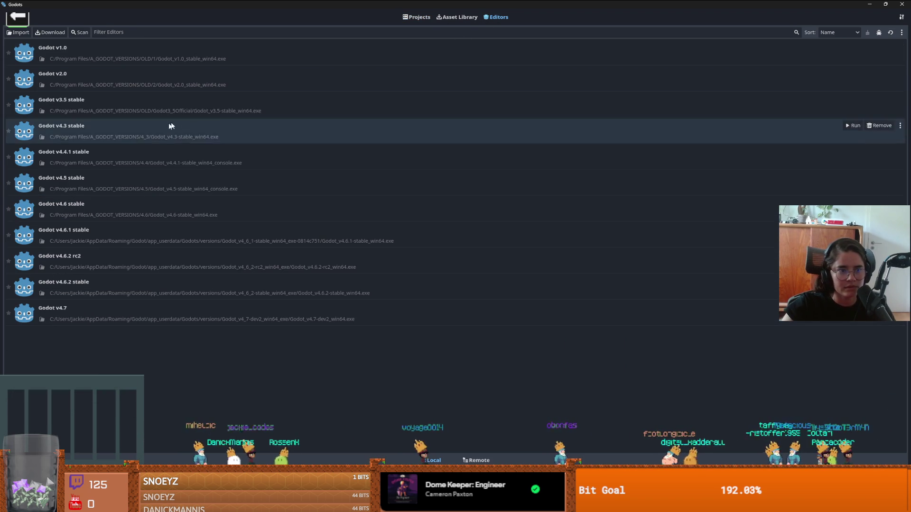
{"action": "left_click", "coordinate": [476, 461]}
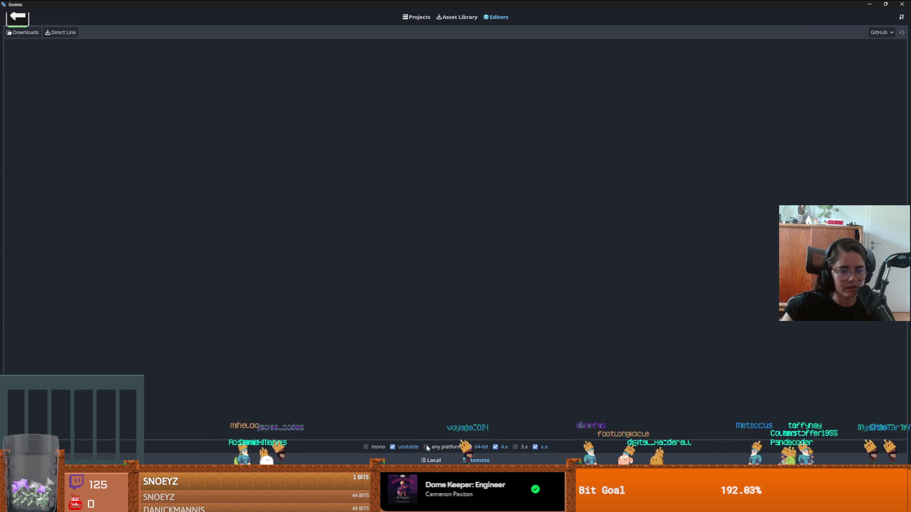
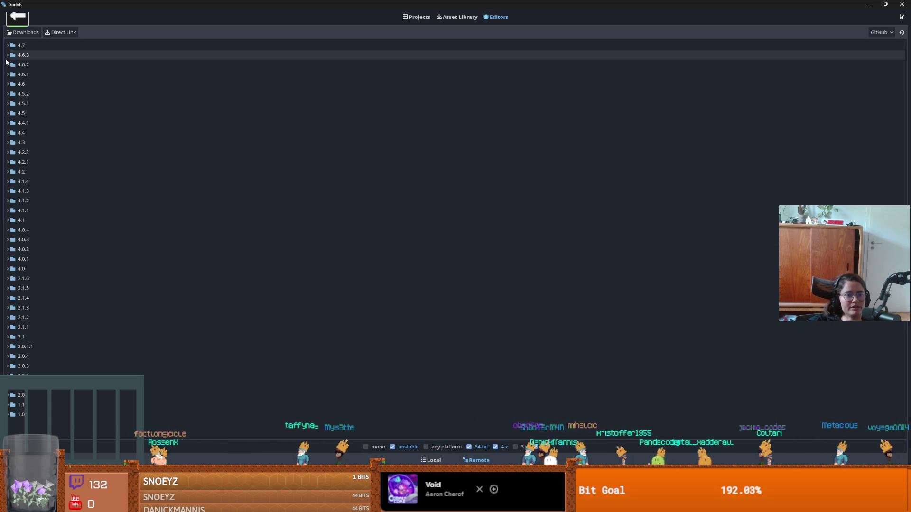
Step: Download the Godot 4.6.3 stable win64 zip and install it as a new editor
{"action": "left_click", "coordinate": [8, 57]}
{"action": "left_click", "coordinate": [50, 85]}
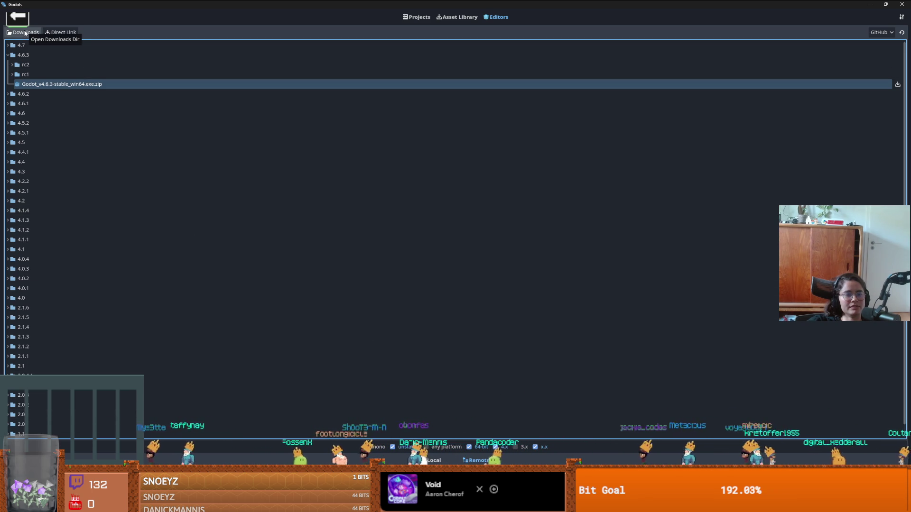
{"action": "double_click", "coordinate": [73, 84]}
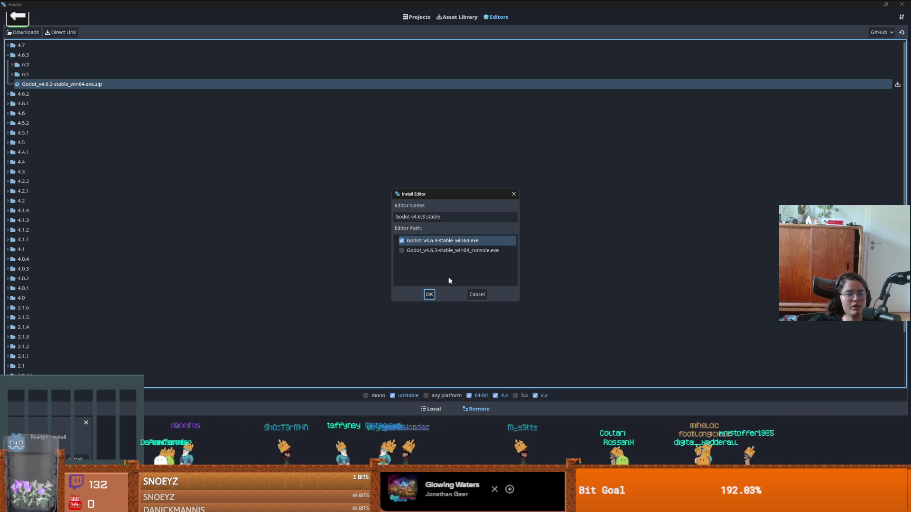
{"action": "left_click", "coordinate": [441, 266]}
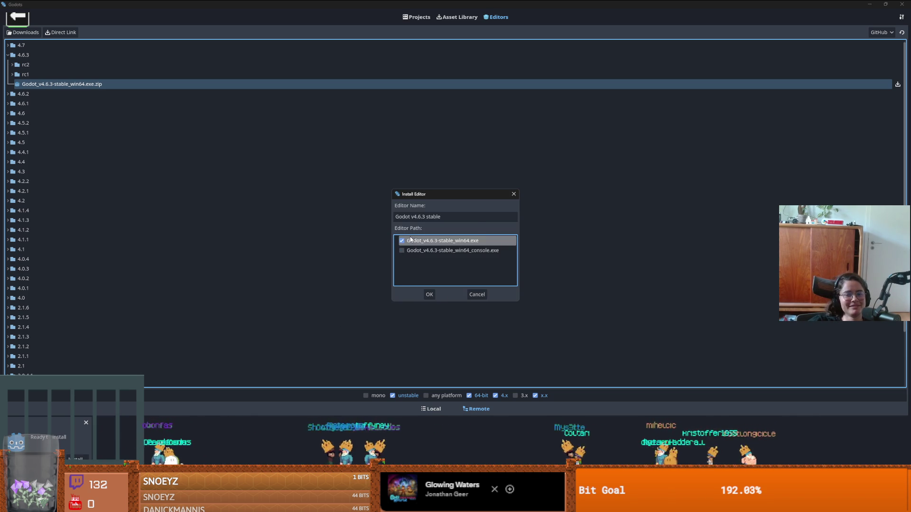
{"action": "left_click", "coordinate": [433, 294]}
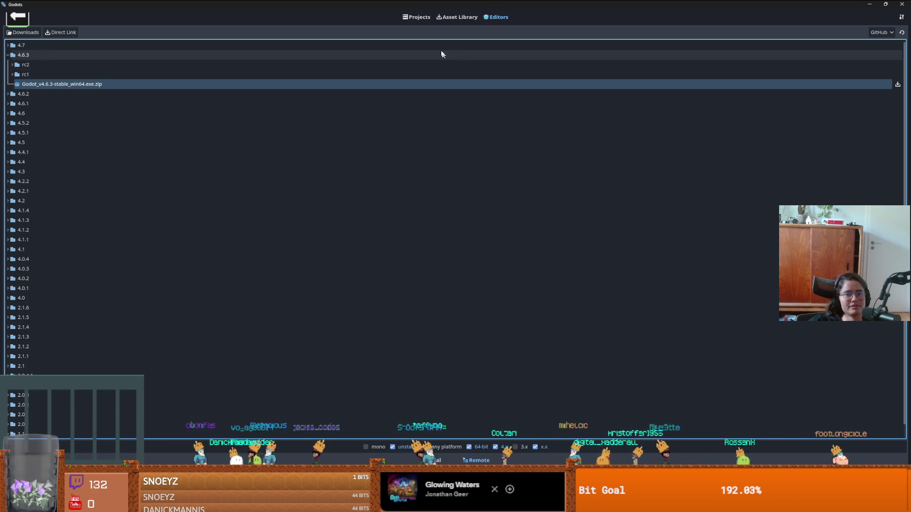
{"action": "left_click", "coordinate": [425, 18]}
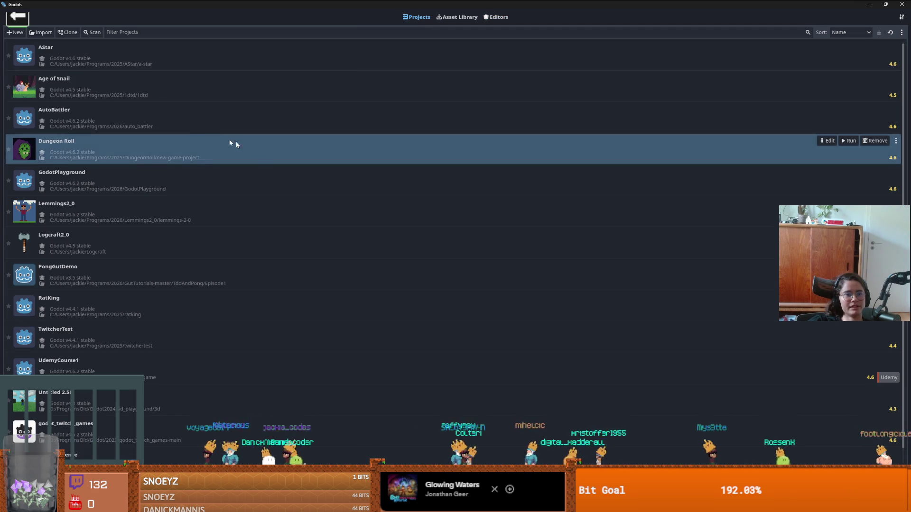
Step: Bind the Dungeon Roll project to the Godot v4.6.3 stable editor instead of v4.6.2
{"action": "right_click", "coordinate": [195, 148]}
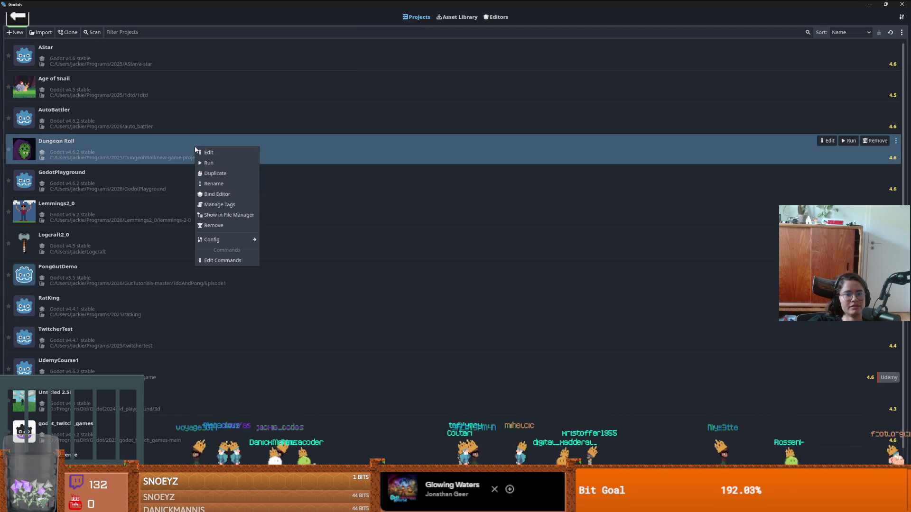
{"action": "left_click", "coordinate": [222, 194]}
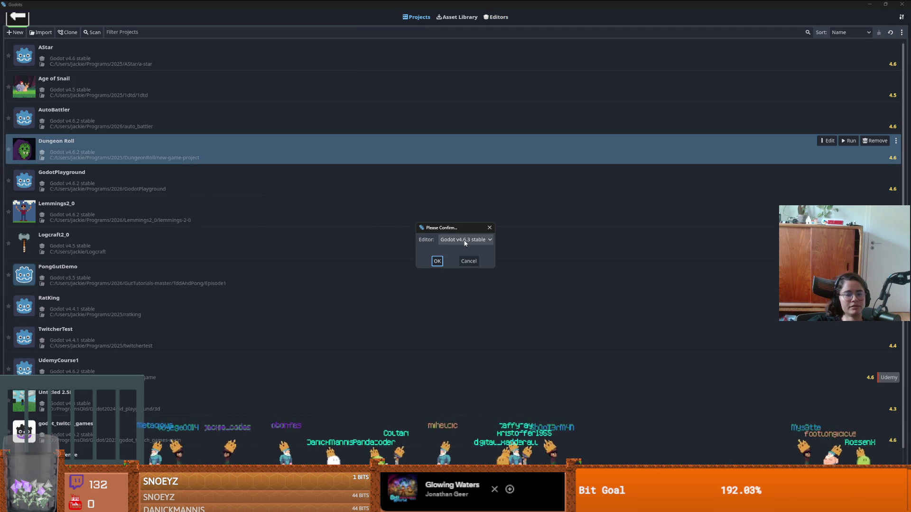
{"action": "left_click", "coordinate": [437, 262]}
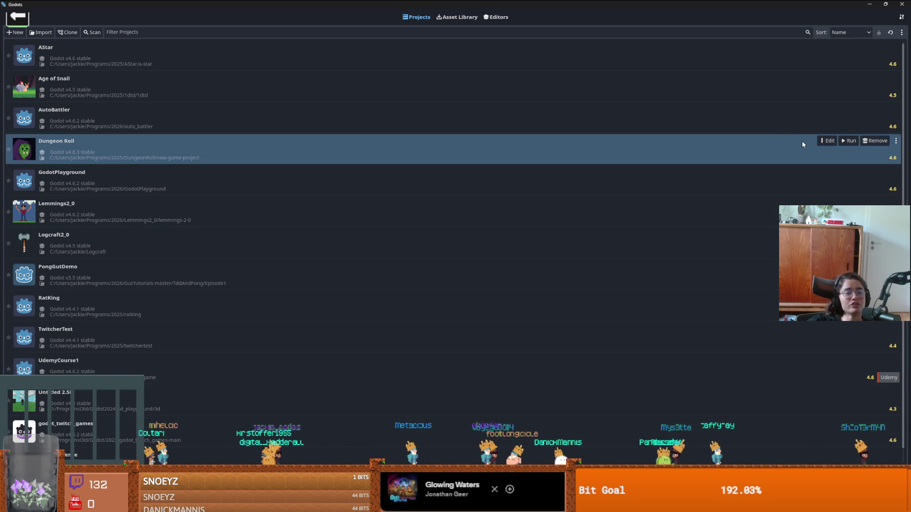
Step: Commit all 29 changed files to the dev branch with a summary message
{"action": "left_click", "coordinate": [828, 141]}
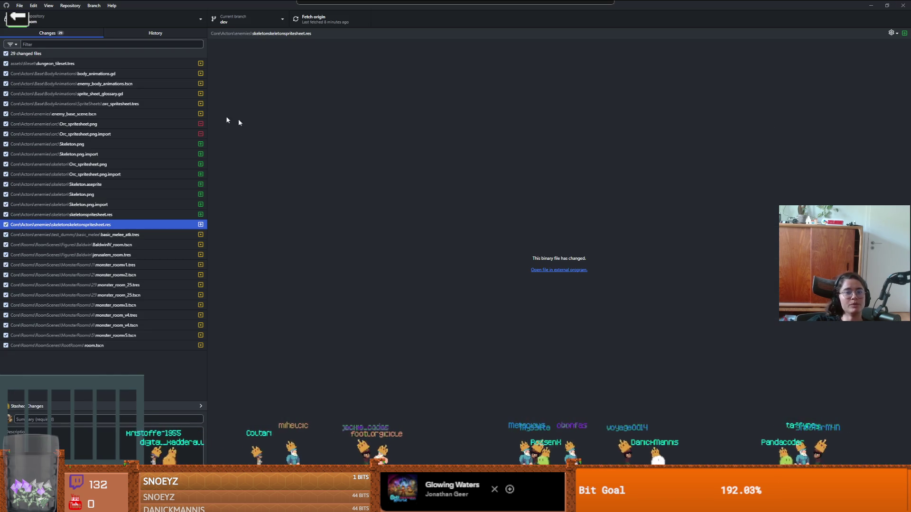
{"action": "left_click", "coordinate": [128, 419]}
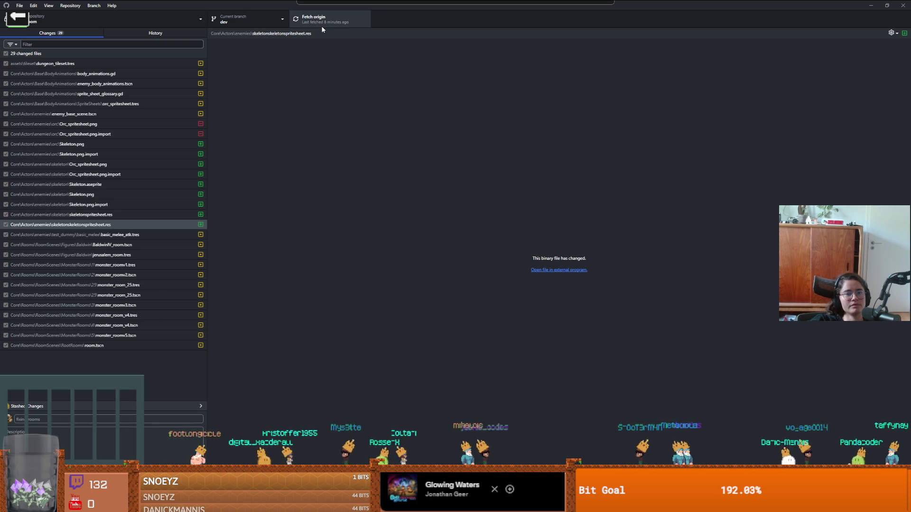
{"action": "key", "text": "ctrl+Return"}
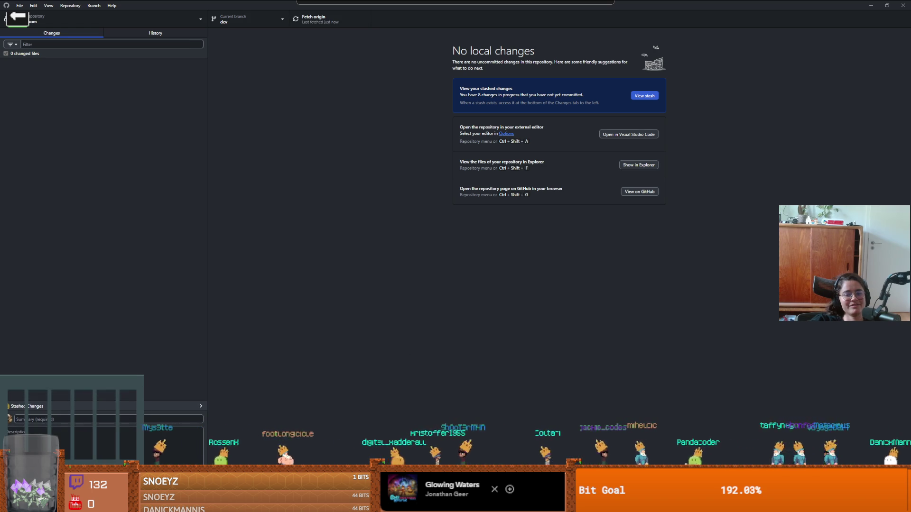
{"action": "key", "text": "alt+Tab"}
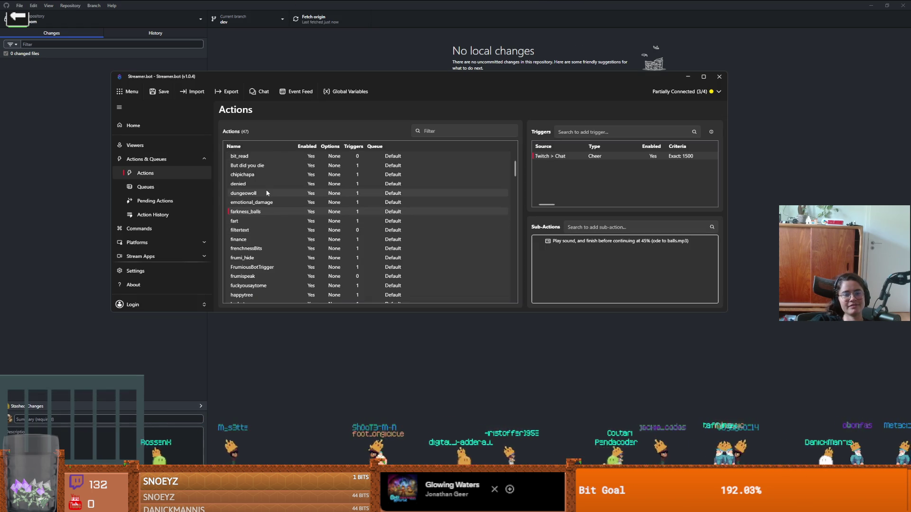
Step: Review the User Permissions of the dungeonwoll chat command
{"action": "double_click", "coordinate": [266, 193]}
{"action": "left_click", "coordinate": [517, 139]}
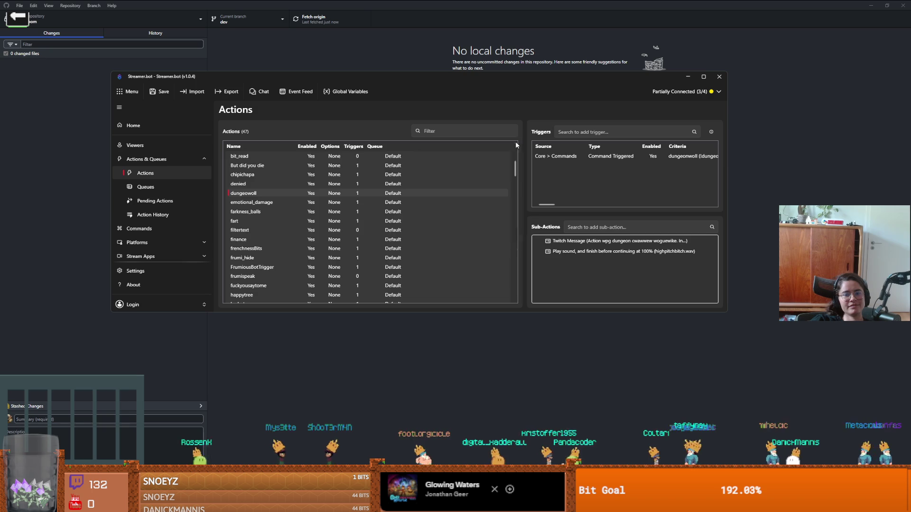
{"action": "left_click", "coordinate": [142, 229]}
{"action": "double_click", "coordinate": [288, 193]}
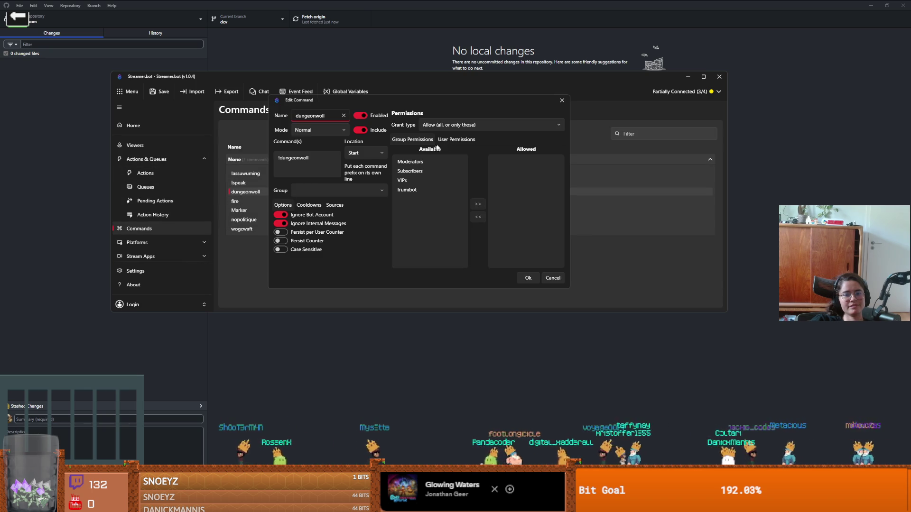
{"action": "left_click", "coordinate": [464, 140]}
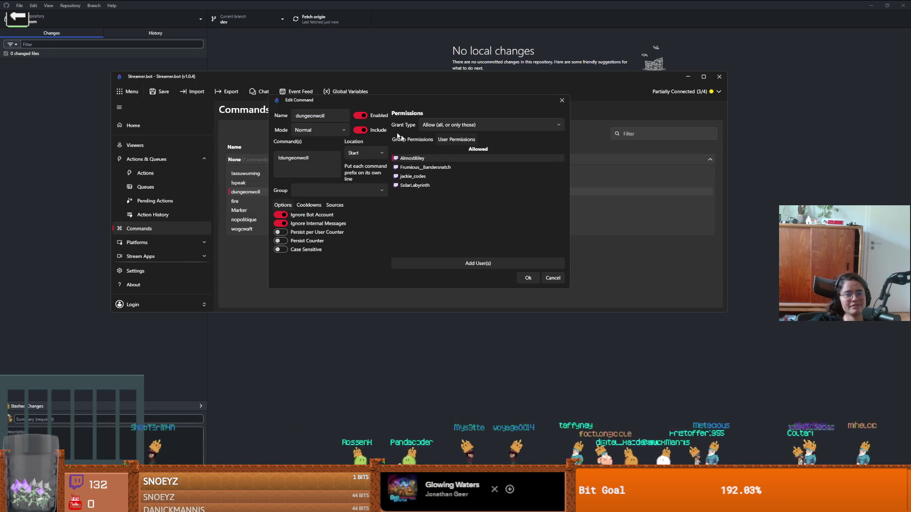
{"action": "double_click", "coordinate": [333, 115]}
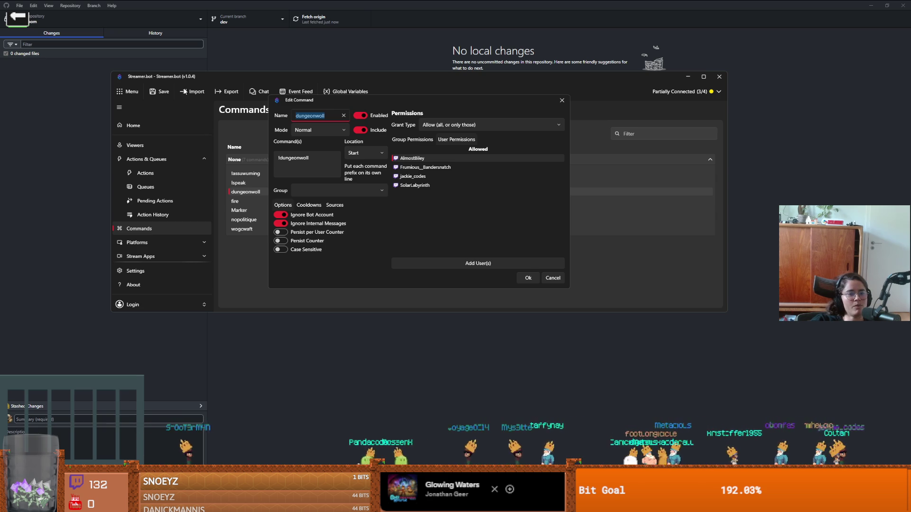
{"action": "left_click", "coordinate": [427, 176]}
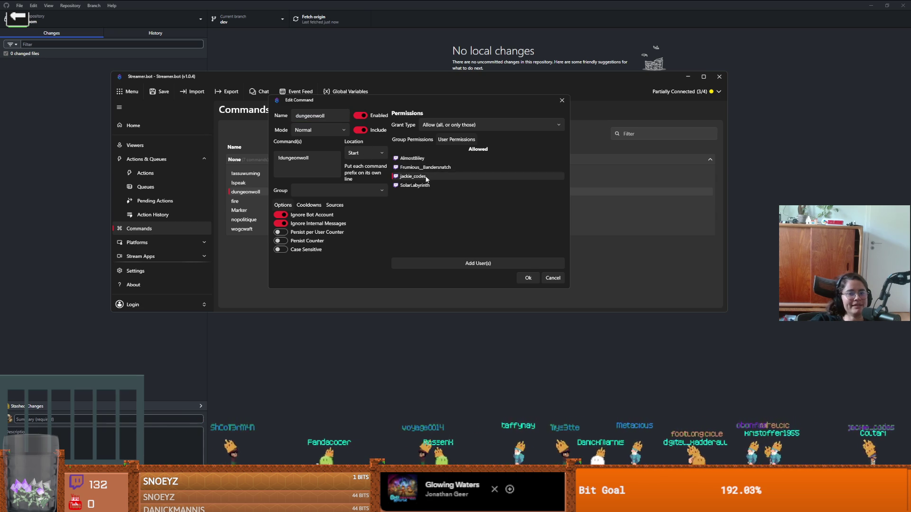
{"action": "left_click", "coordinate": [561, 100]}
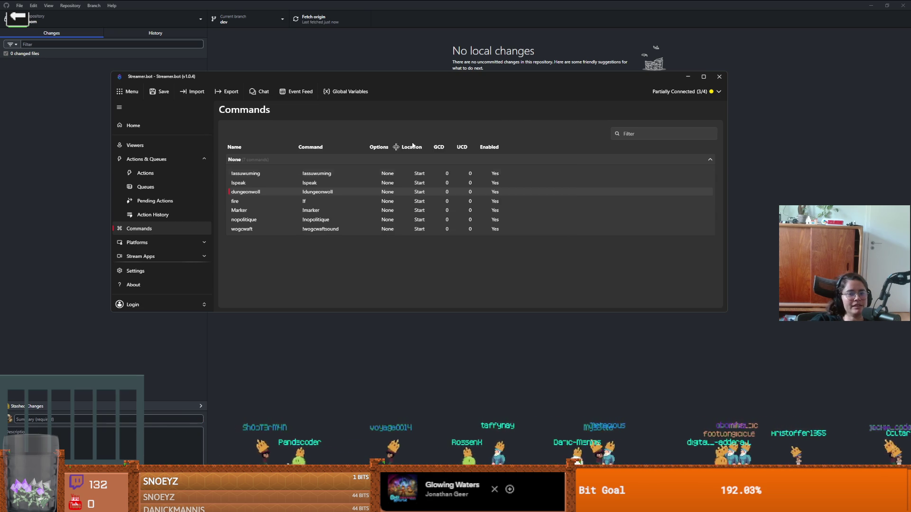
Step: Review who may run the wogcwaft command, then move Streamer.bot behind GitHub Desktop
{"action": "double_click", "coordinate": [259, 228]}
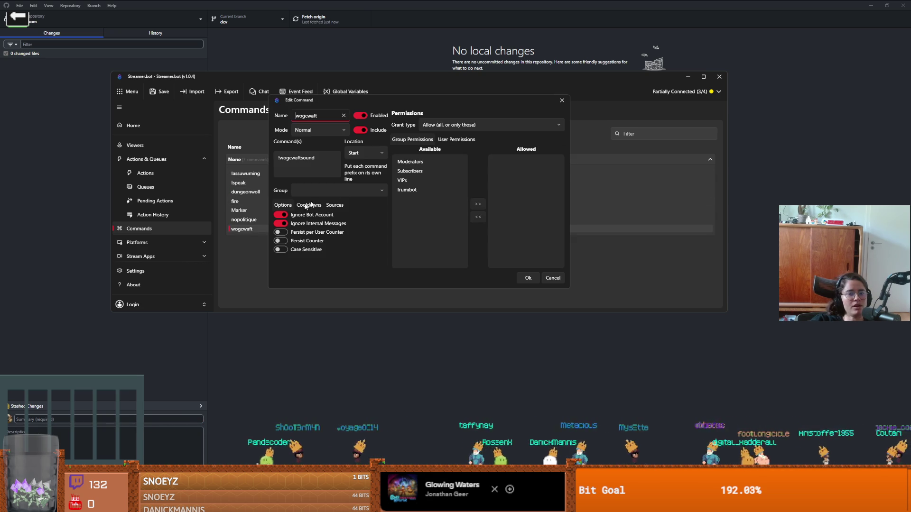
{"action": "left_click", "coordinate": [466, 142]}
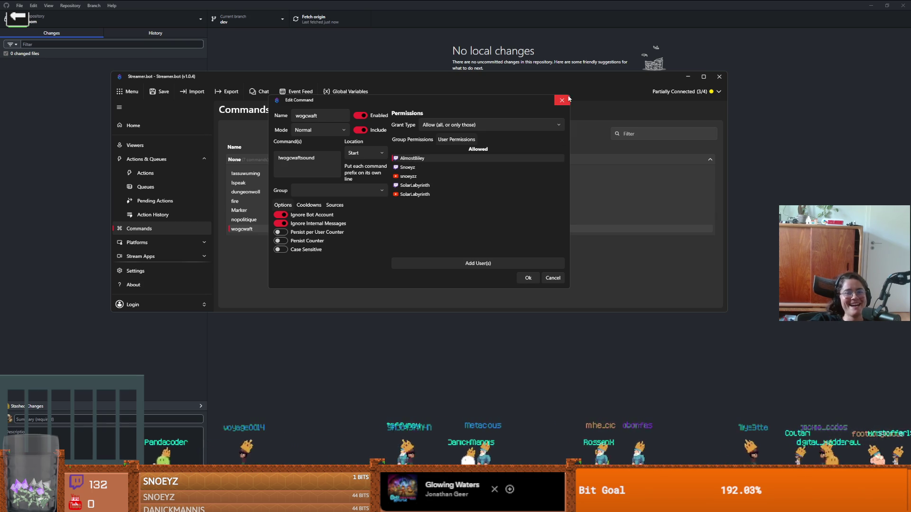
{"action": "key", "text": "Escape"}
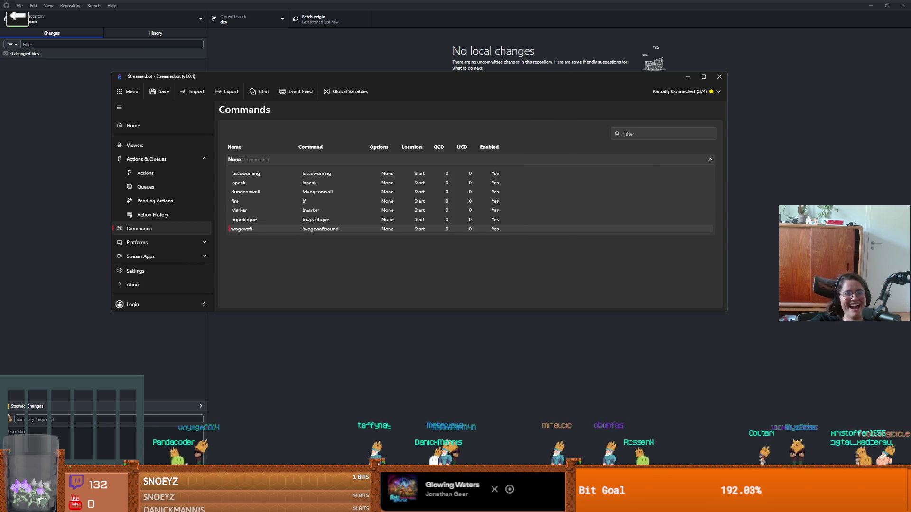
{"action": "left_click_drag", "start_coordinate": [333, 76], "coordinate": [745, 144]}
{"action": "left_click", "coordinate": [333, 220]}
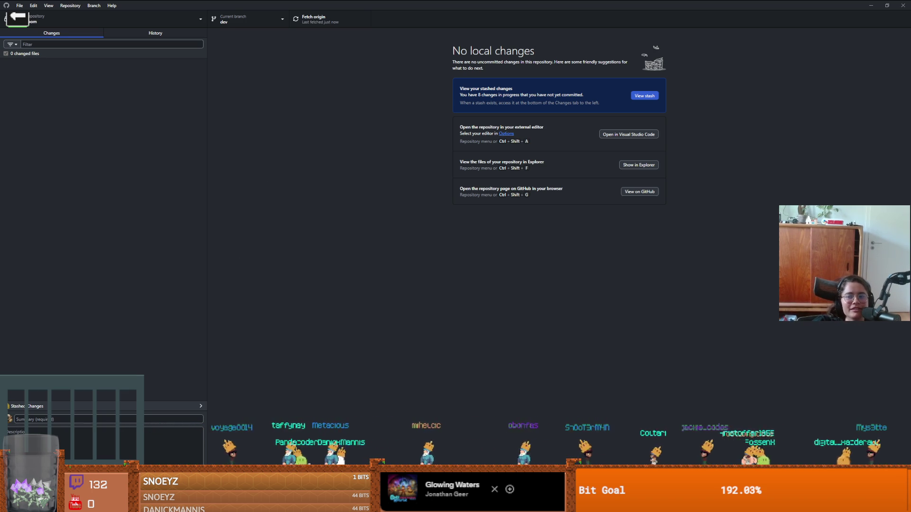
Step: Switch back to Godots and bring up the Dungeon Roll project's context menu
{"action": "key", "text": "alt+Tab"}
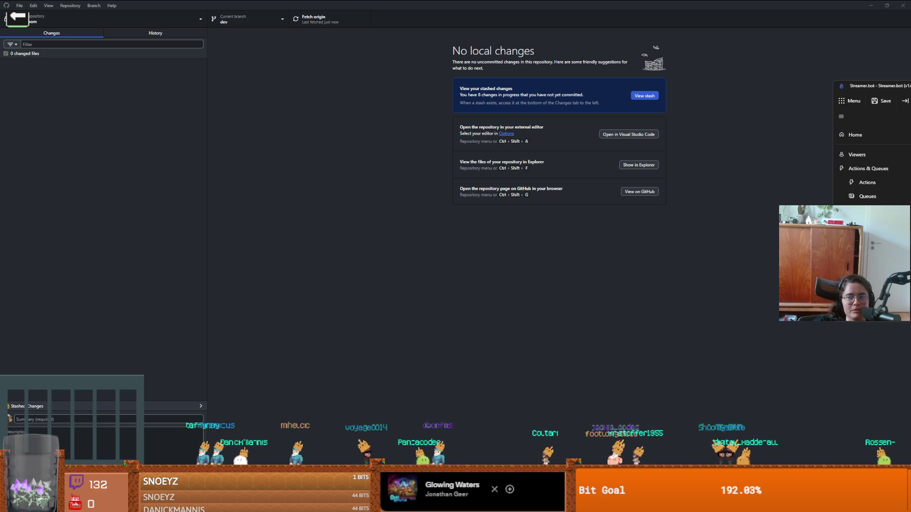
{"action": "key", "text": "alt+Tab"}
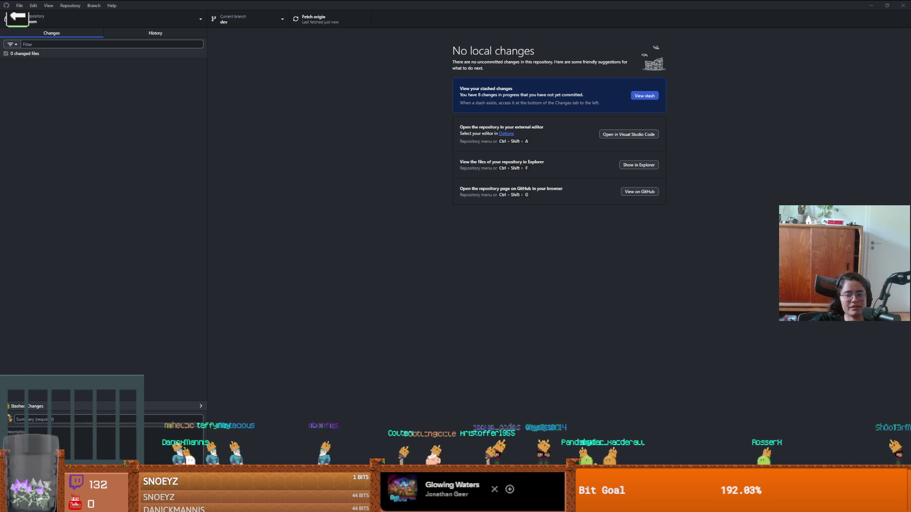
{"action": "key", "text": "alt+Tab"}
{"action": "right_click", "coordinate": [188, 158]}
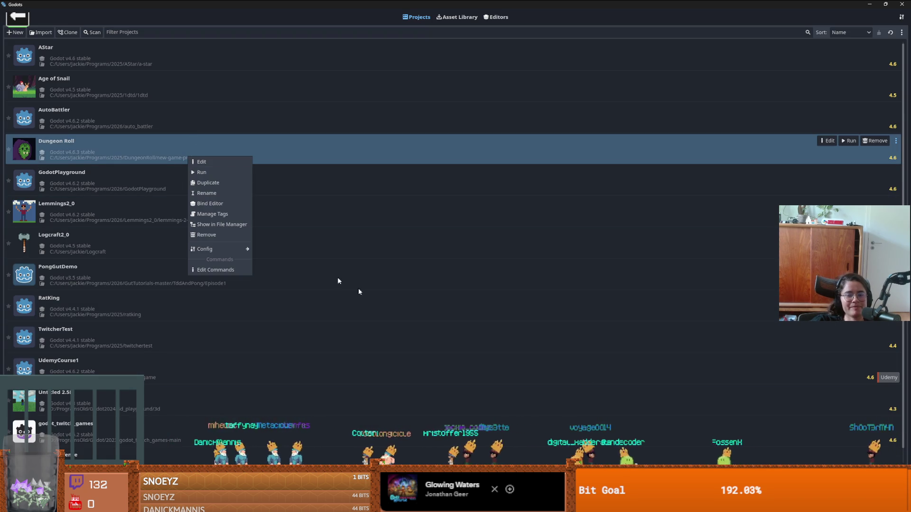
Step: Launch Dungeon Roll for editing in Godot v4.6.3 stable, confirming the version prompt
{"action": "key", "text": "Escape"}
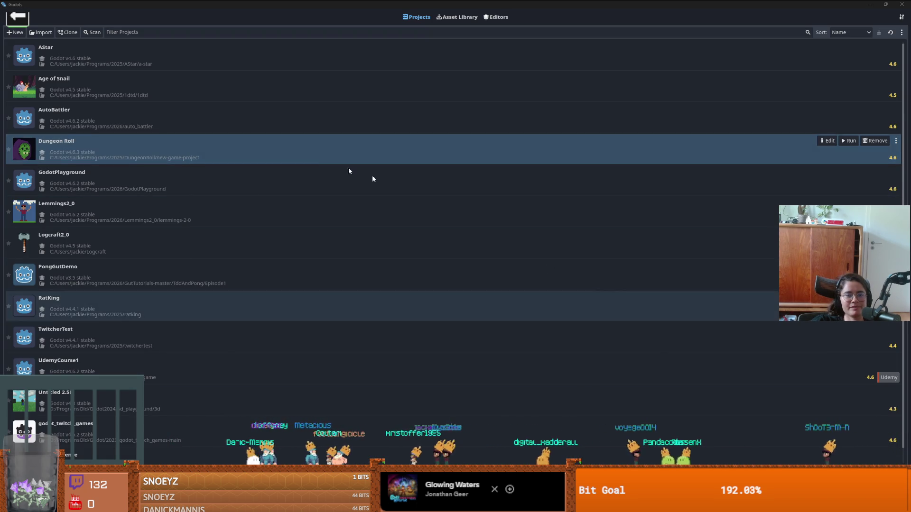
{"action": "right_click", "coordinate": [241, 142]}
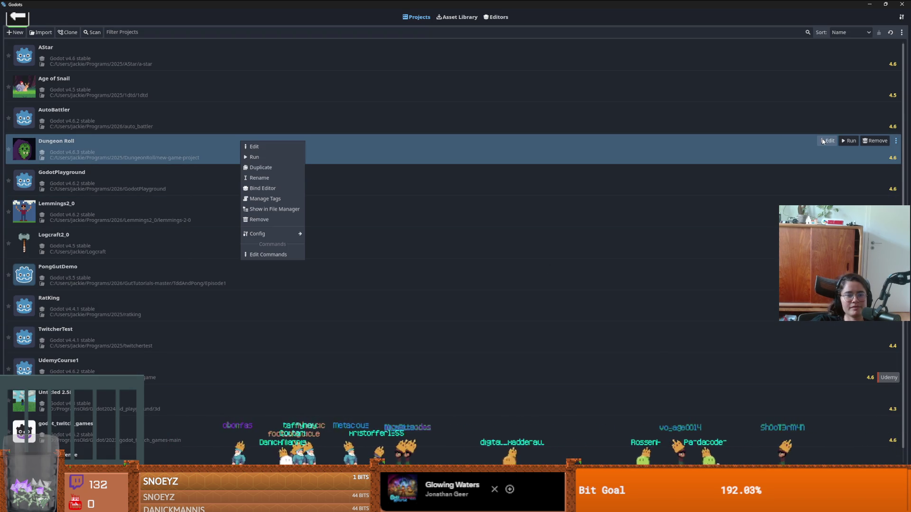
{"action": "left_click", "coordinate": [807, 142]}
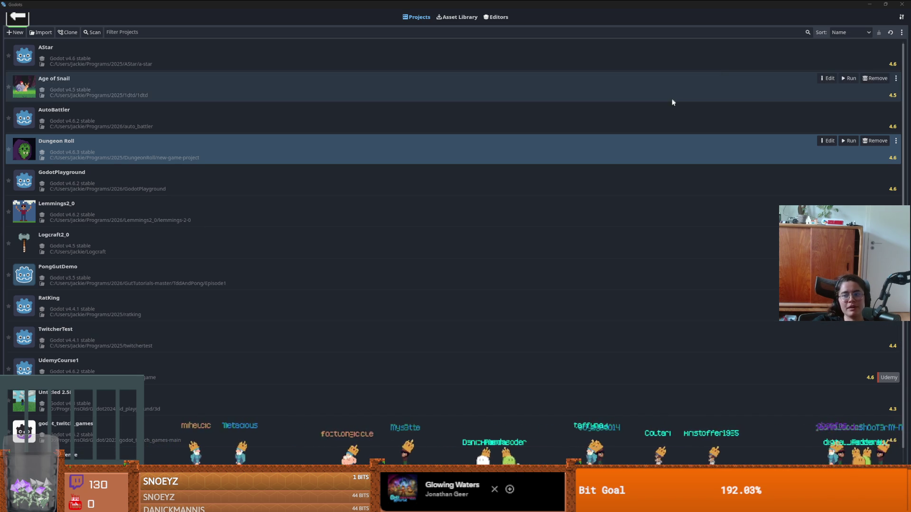
{"action": "right_click", "coordinate": [565, 155]}
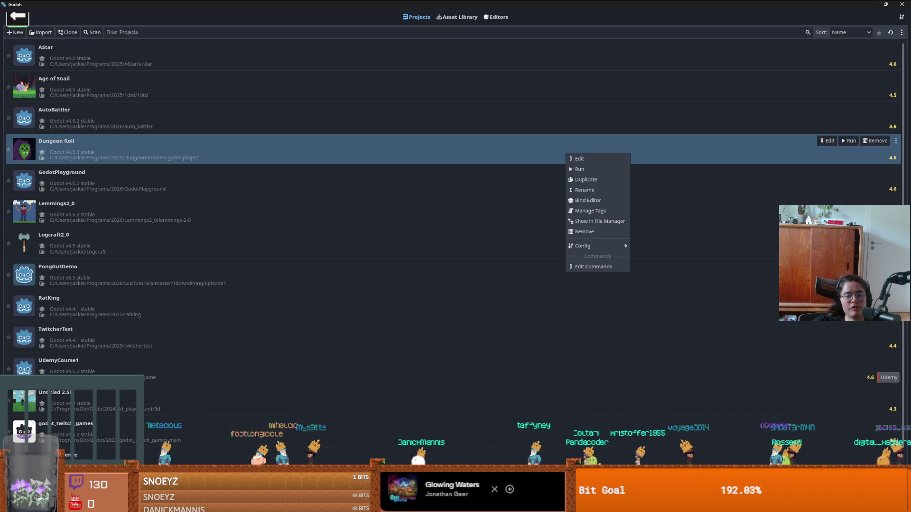
{"action": "key", "text": "Escape"}
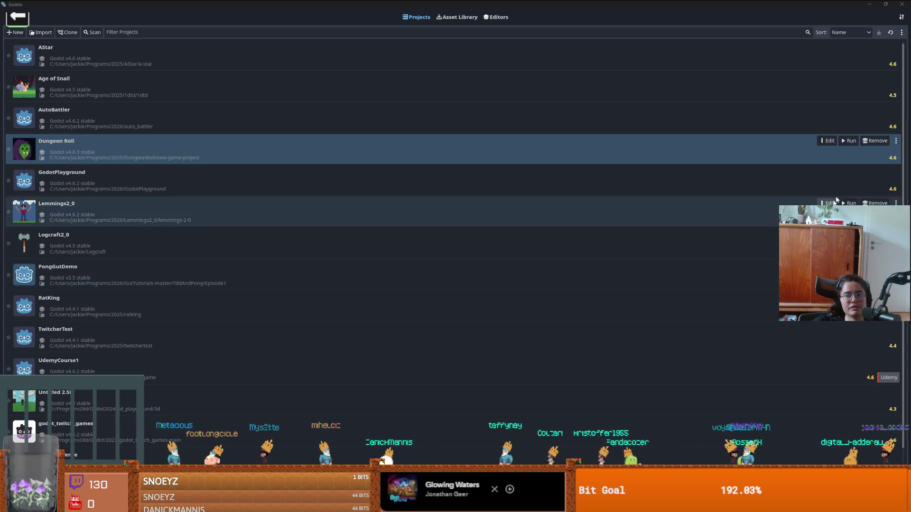
{"action": "left_click", "coordinate": [826, 141]}
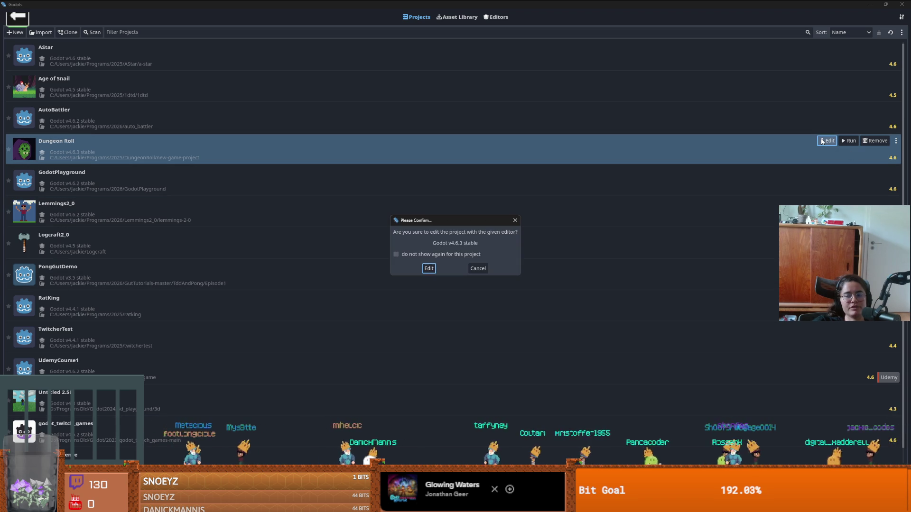
{"action": "left_click", "coordinate": [436, 269]}
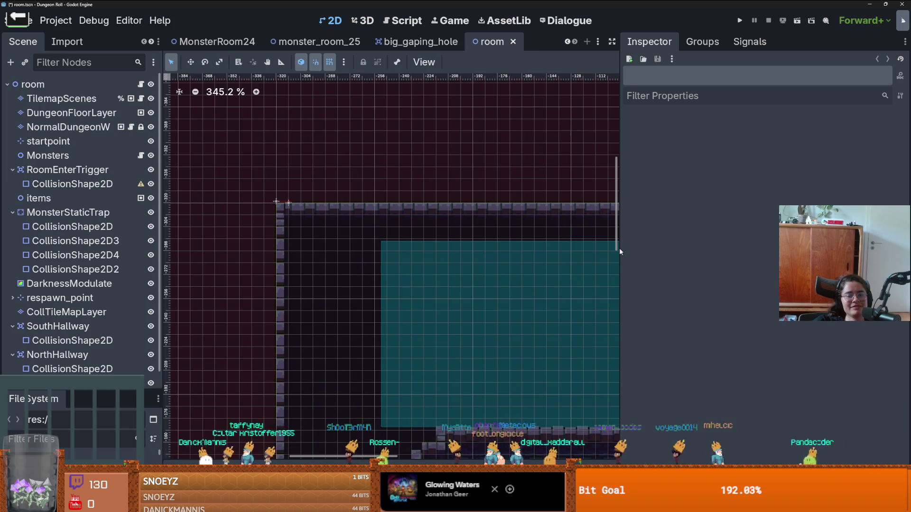
Step: Save the room scene and the crusader scene
{"action": "scroll", "coordinate": [623, 255], "scroll_direction": "down", "scroll_amount": 4}
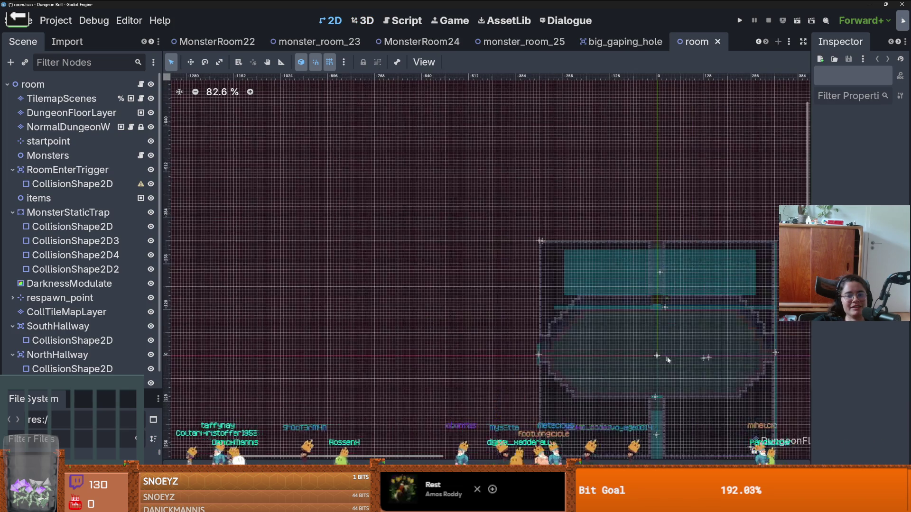
{"action": "key", "text": "ctrl+s"}
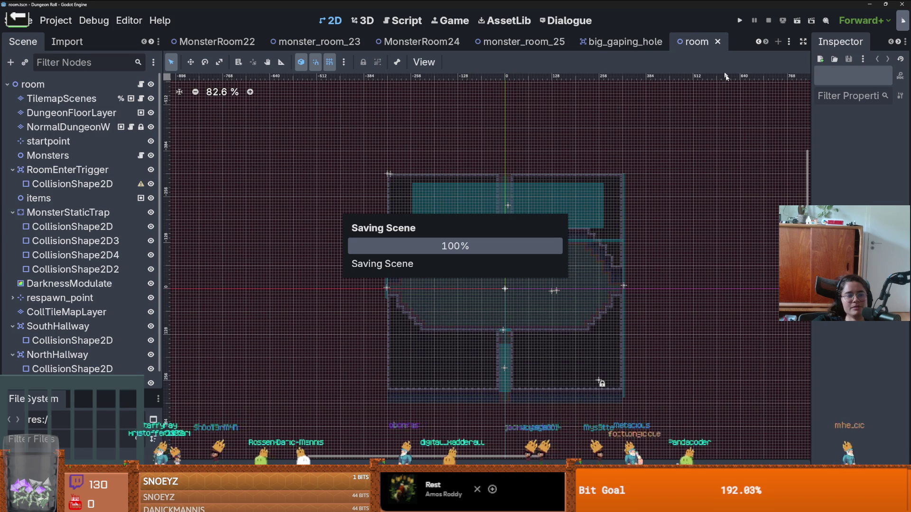
{"action": "right_click", "coordinate": [765, 44]}
{"action": "scroll", "coordinate": [761, 43], "scroll_direction": "up", "scroll_amount": 15}
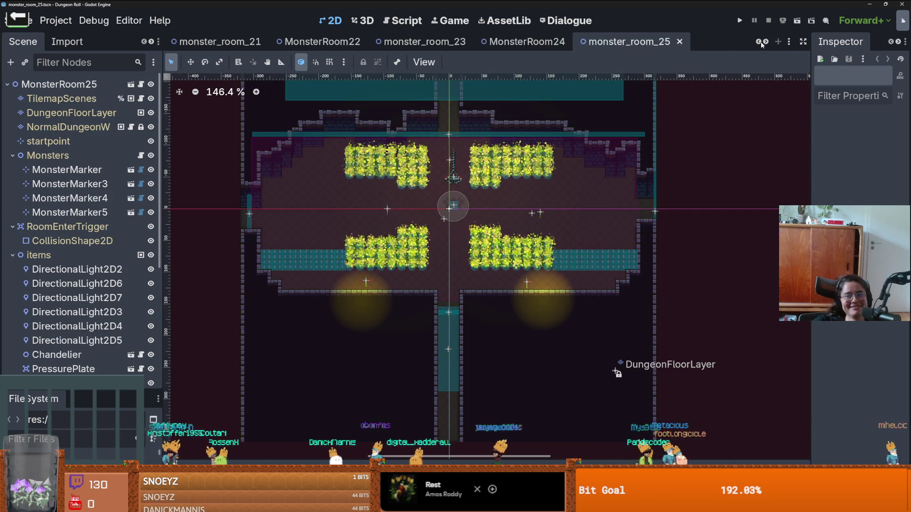
{"action": "scroll", "coordinate": [761, 43], "scroll_direction": "up", "scroll_amount": 5}
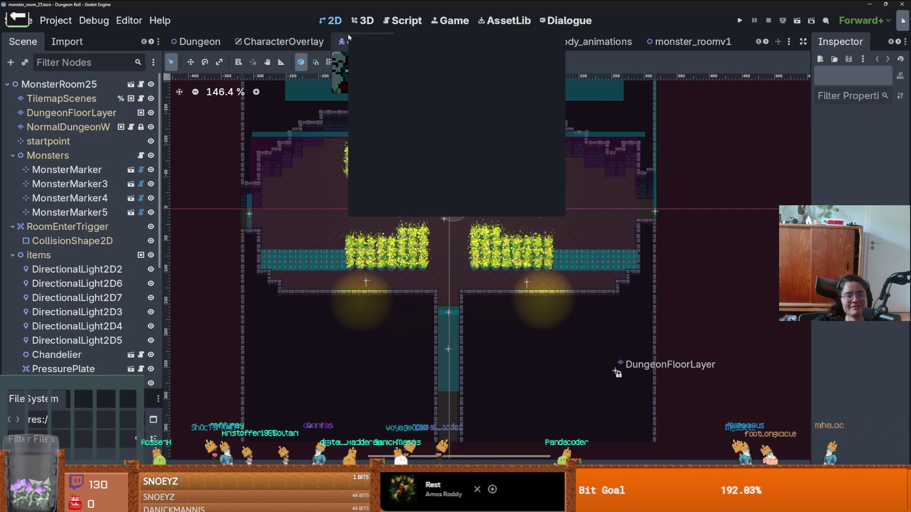
{"action": "right_click", "coordinate": [363, 41]}
{"action": "left_click", "coordinate": [400, 56]}
Step: Close all scene tabs to the right of enemy_base_scene
{"action": "right_click", "coordinate": [450, 42]}
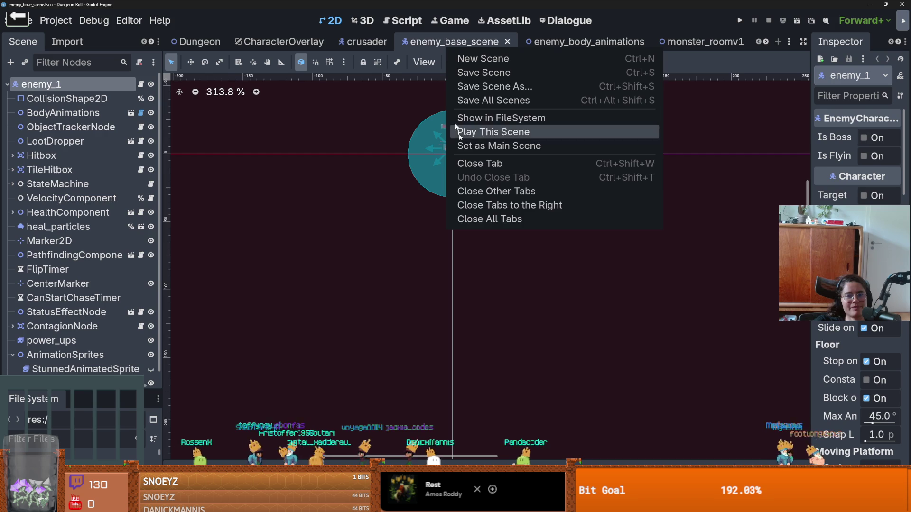
{"action": "left_click", "coordinate": [522, 205]}
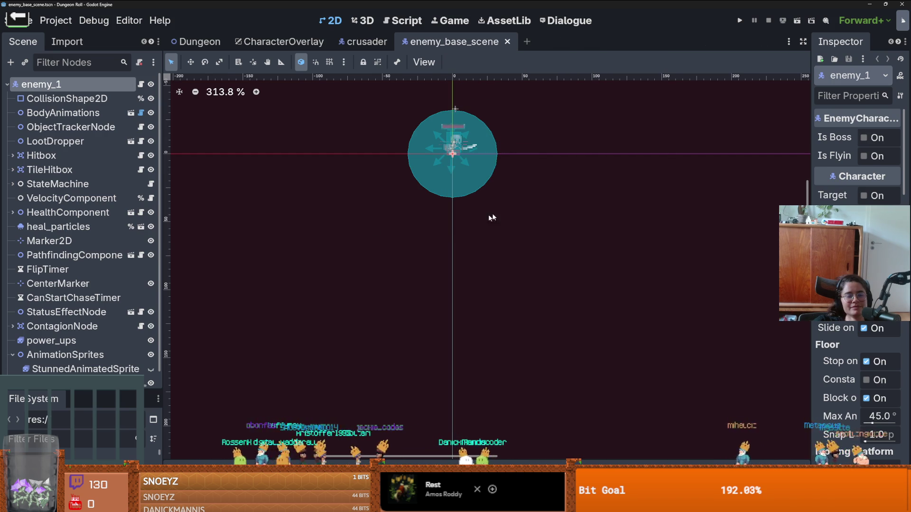
{"action": "scroll", "coordinate": [52, 315], "scroll_direction": "down", "scroll_amount": 1}
{"action": "left_click_drag", "start_coordinate": [80, 387], "coordinate": [80, 188]}
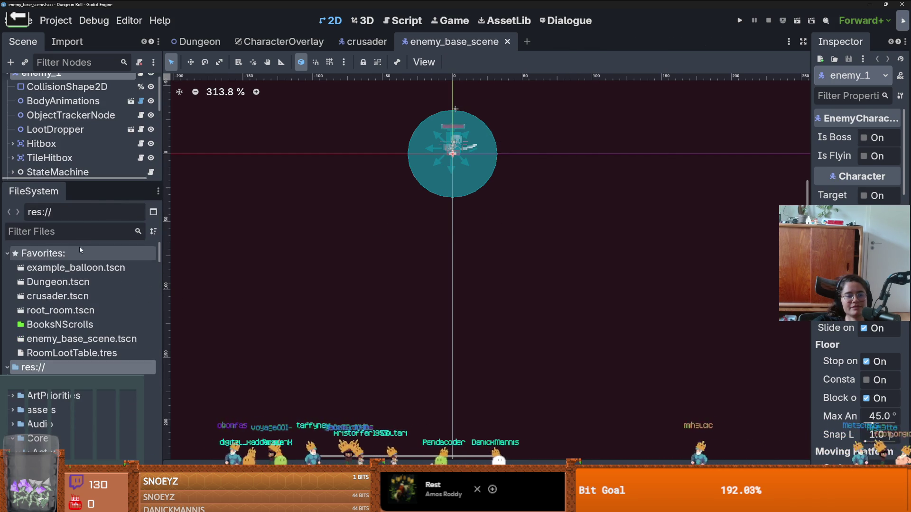
Step: Filter FileSystem by 'mons' and open monster_roomv1.tscn and monster_roomv2.tscn, saving each
{"action": "type", "text": "mon"}
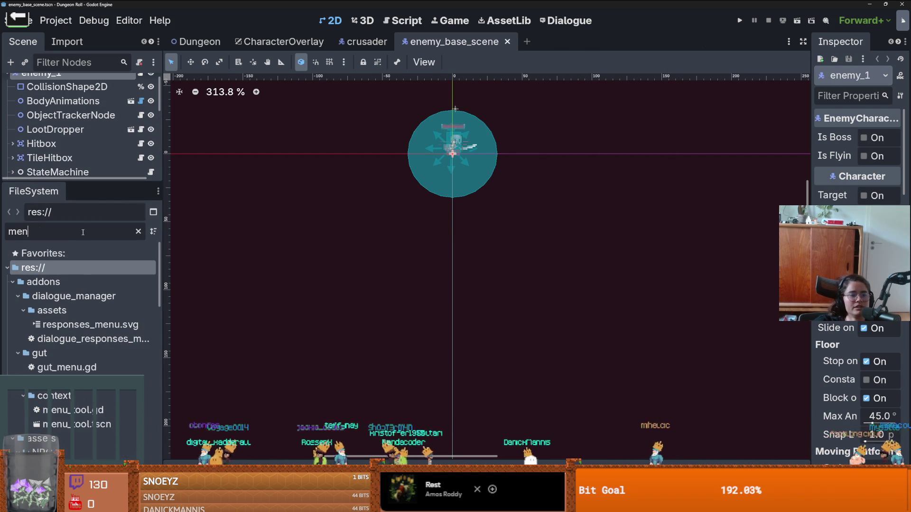
{"action": "type", "text": "s"}
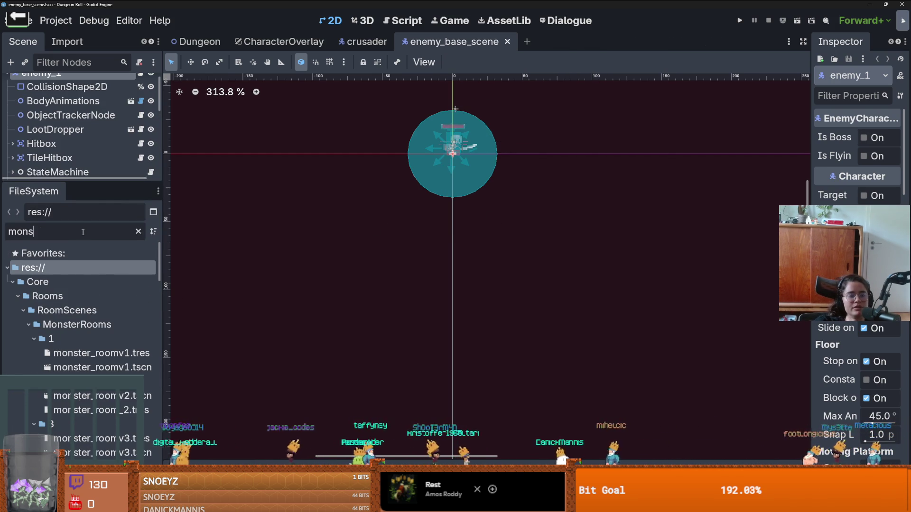
{"action": "double_click", "coordinate": [82, 368]}
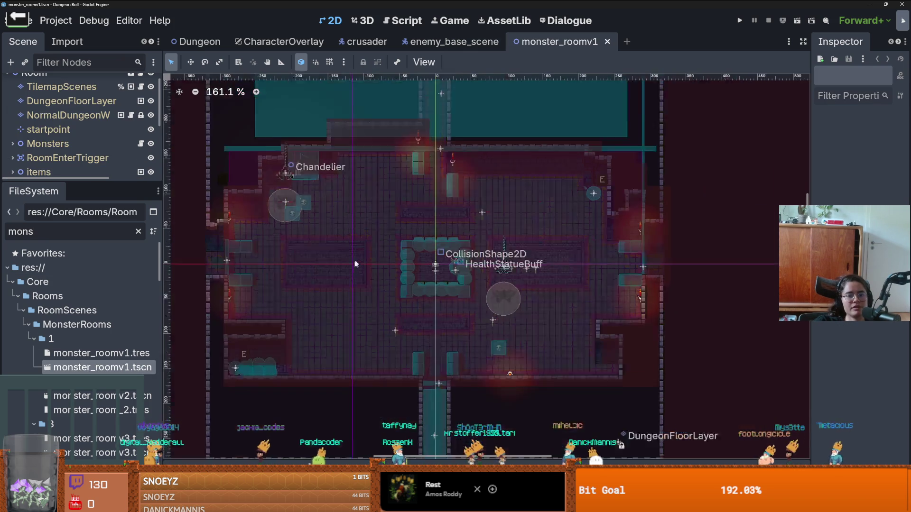
{"action": "key", "text": "ctrl+s"}
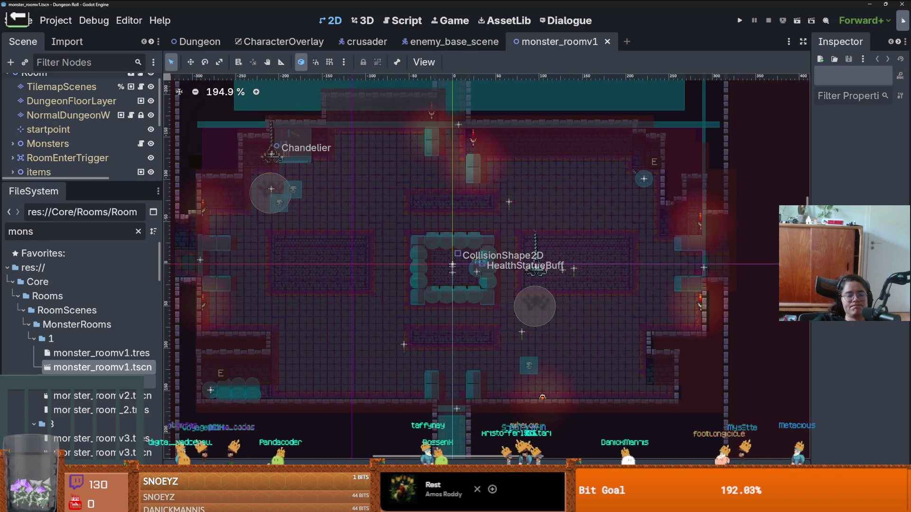
{"action": "double_click", "coordinate": [95, 395]}
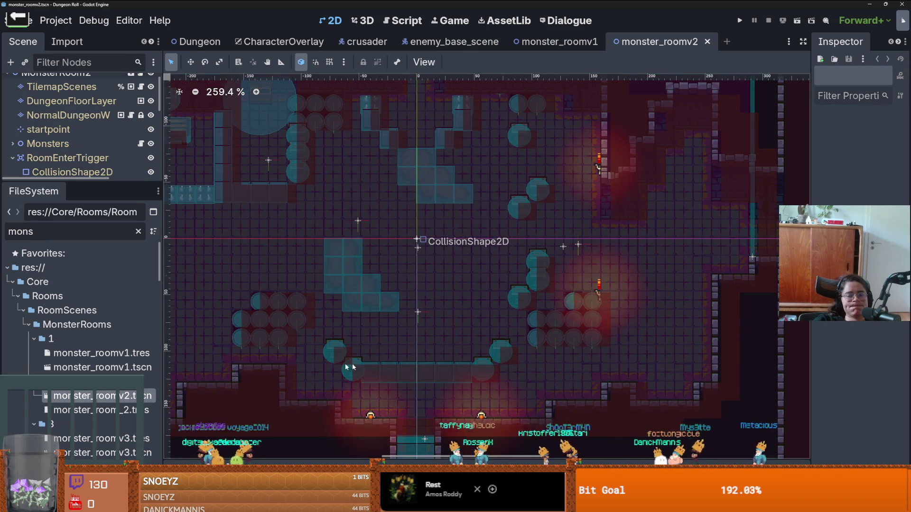
{"action": "key", "text": "ctrl+s"}
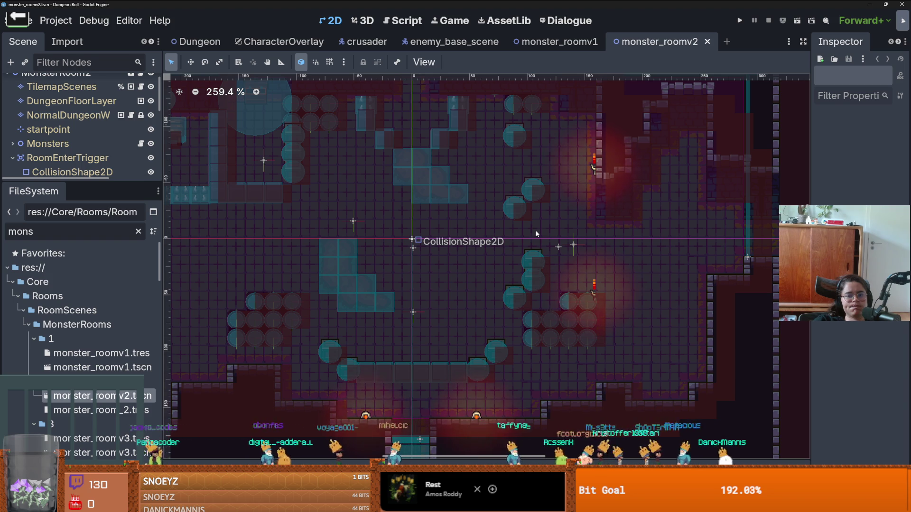
{"action": "scroll", "coordinate": [535, 233], "scroll_direction": "down", "scroll_amount": 5}
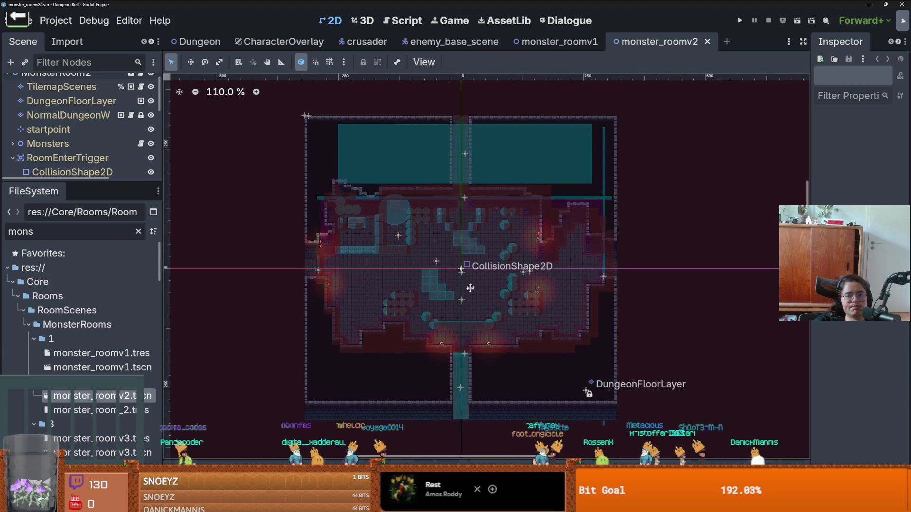
{"action": "scroll", "coordinate": [266, 118], "scroll_direction": "up", "scroll_amount": 13}
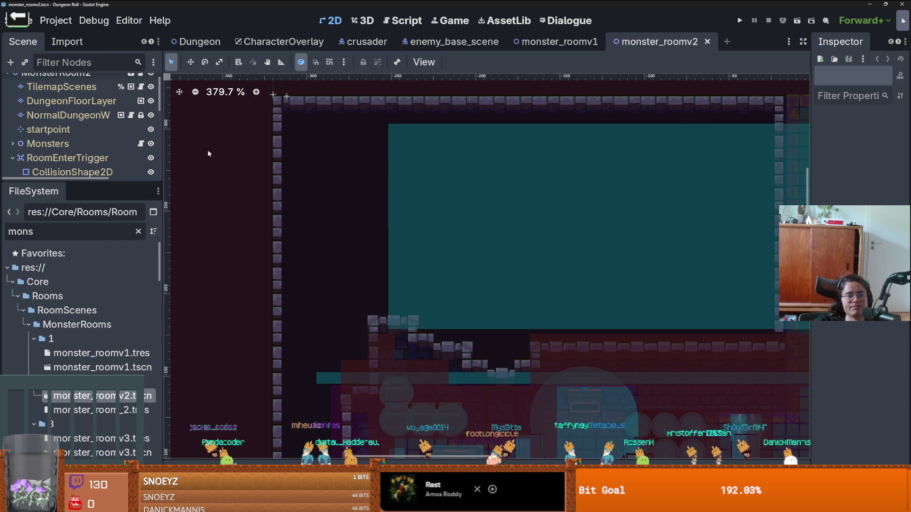
{"action": "scroll", "coordinate": [80, 142], "scroll_direction": "up", "scroll_amount": 1}
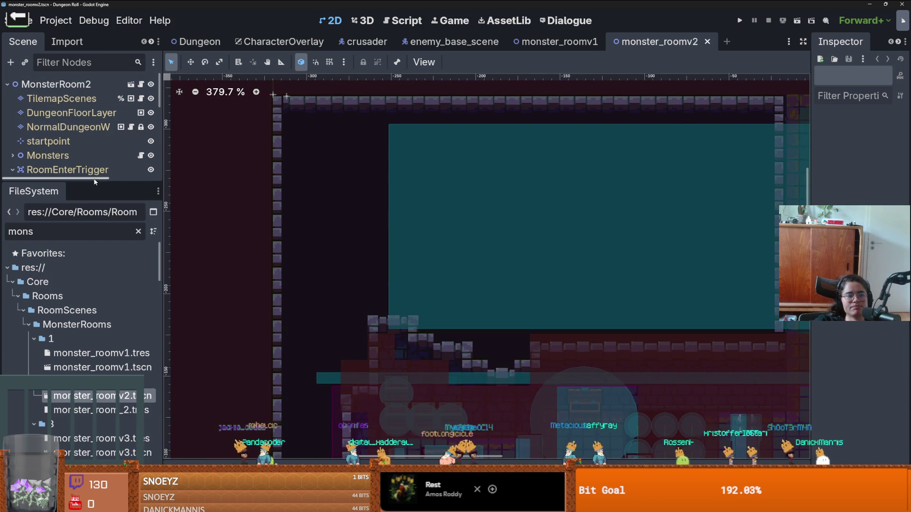
{"action": "left_click_drag", "start_coordinate": [99, 183], "coordinate": [99, 381]}
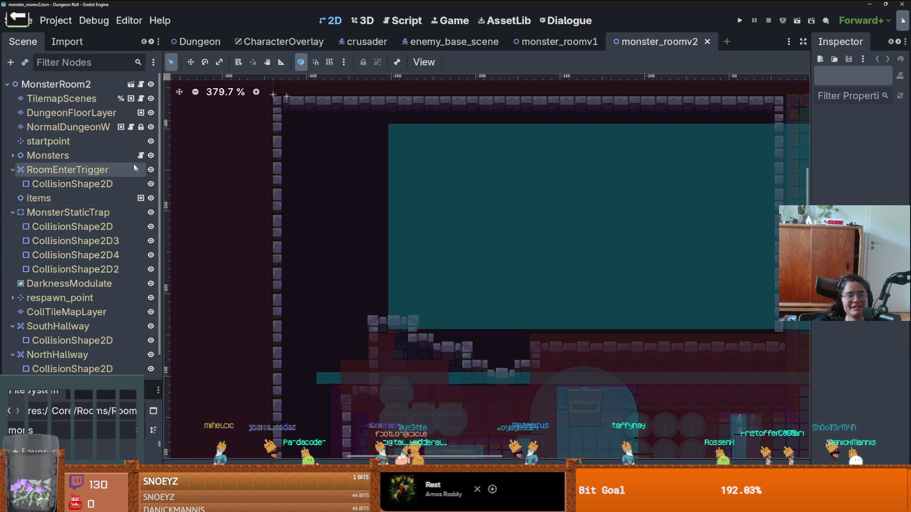
Step: Open the inherited room.tscn base scene and select its CollTileMapLayer
{"action": "left_click", "coordinate": [132, 84]}
{"action": "scroll", "coordinate": [317, 188], "scroll_direction": "up", "scroll_amount": 10}
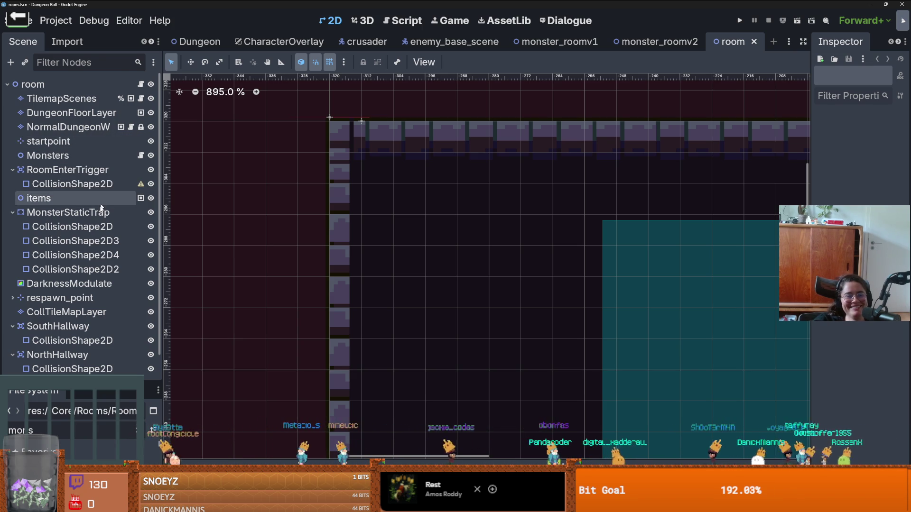
{"action": "scroll", "coordinate": [94, 237], "scroll_direction": "down", "scroll_amount": 1}
{"action": "left_click", "coordinate": [67, 291]}
{"action": "scroll", "coordinate": [361, 159], "scroll_direction": "up", "scroll_amount": 2}
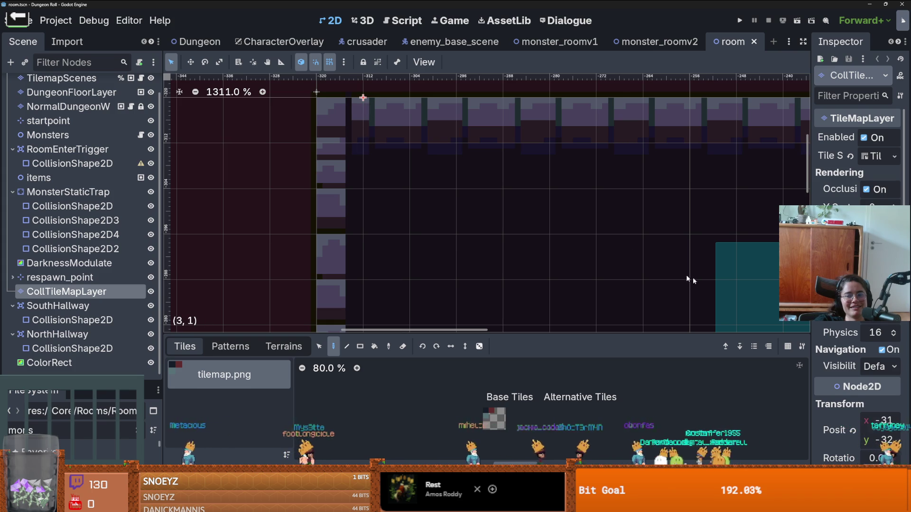
{"action": "left_click_drag", "start_coordinate": [811, 327], "coordinate": [617, 327]}
{"action": "scroll", "coordinate": [712, 237], "scroll_direction": "down", "scroll_amount": 3}
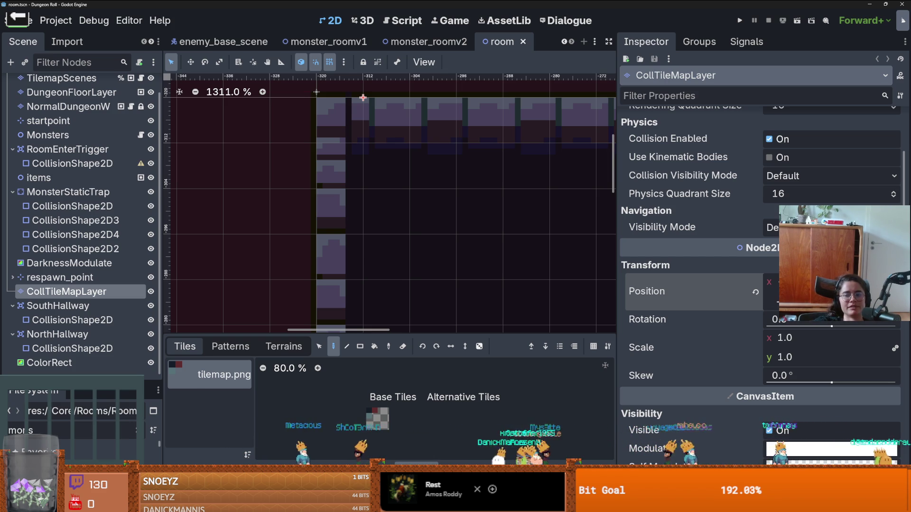
Step: Paint collision tiles along the top-left wall corner and save room.tscn
{"action": "left_click_drag", "start_coordinate": [363, 97], "coordinate": [363, 189]}
{"action": "scroll", "coordinate": [456, 226], "scroll_direction": "down", "scroll_amount": 1}
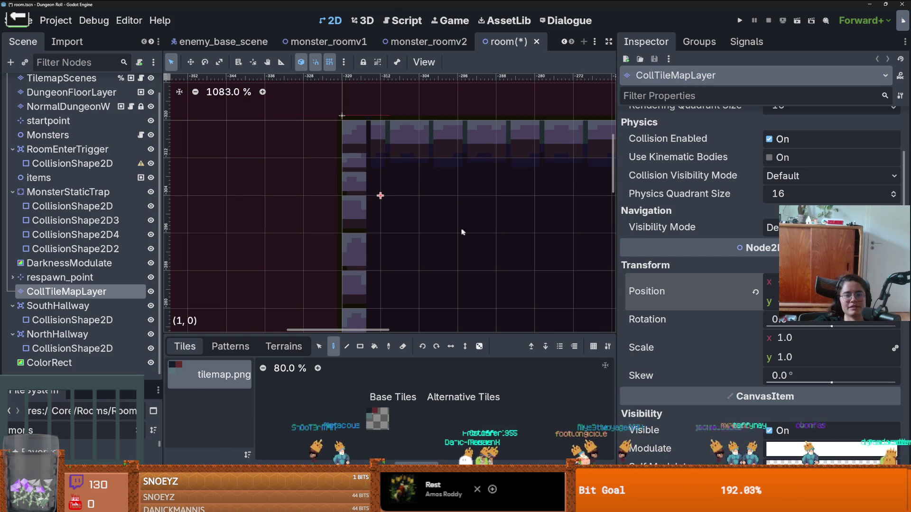
{"action": "key", "text": "ctrl+s"}
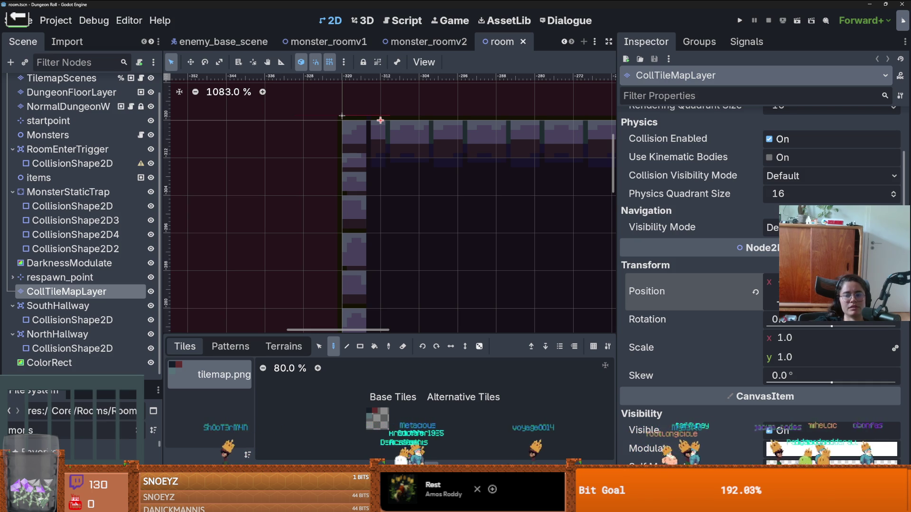
{"action": "left_click_drag", "start_coordinate": [380, 120], "coordinate": [380, 158]}
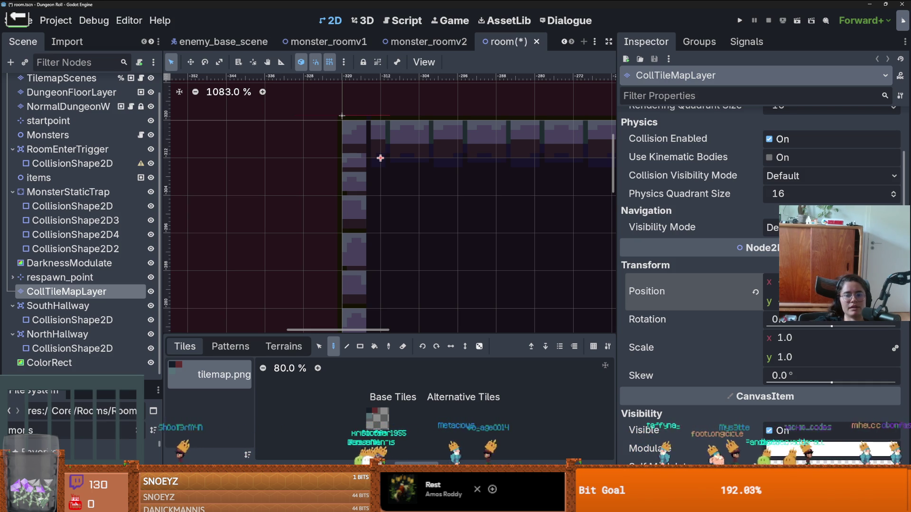
{"action": "key", "text": "ctrl+s"}
{"action": "left_click", "coordinate": [427, 42]}
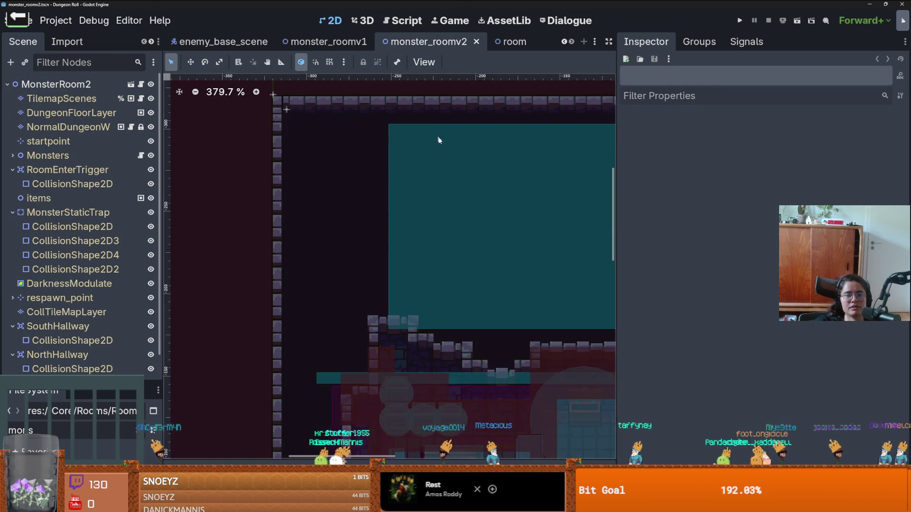
Step: Select monster_roomv2's CollTileMapLayer by clicking through the overlapping nodes
{"action": "scroll", "coordinate": [511, 251], "scroll_direction": "down", "scroll_amount": 4}
{"action": "scroll", "coordinate": [461, 306], "scroll_direction": "down", "scroll_amount": 3}
{"action": "scroll", "coordinate": [463, 277], "scroll_direction": "up", "scroll_amount": 8}
{"action": "scroll", "coordinate": [463, 277], "scroll_direction": "down", "scroll_amount": 5}
{"action": "scroll", "coordinate": [463, 279], "scroll_direction": "up", "scroll_amount": 3}
{"action": "scroll", "coordinate": [462, 281], "scroll_direction": "down", "scroll_amount": 3}
{"action": "left_click", "coordinate": [463, 281]}
{"action": "left_click", "coordinate": [463, 281]}
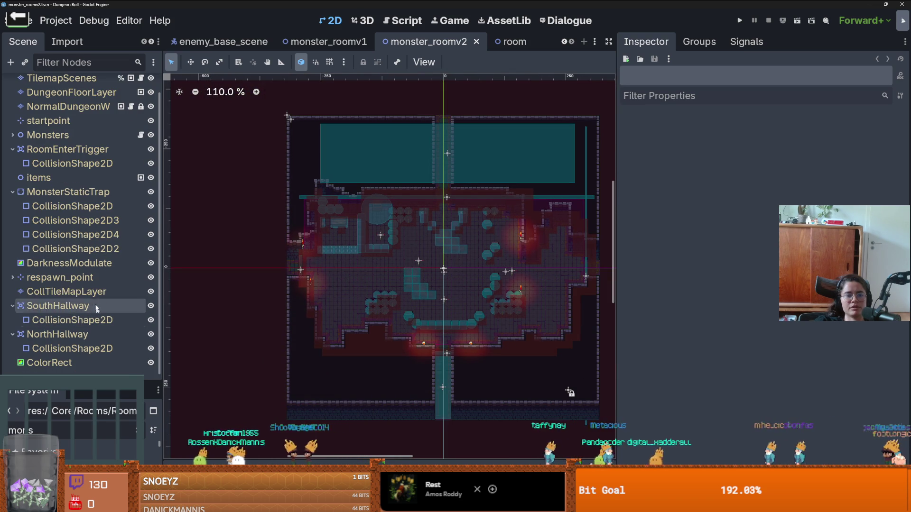
{"action": "left_click", "coordinate": [463, 282]}
{"action": "left_click_drag", "start_coordinate": [463, 335], "coordinate": [463, 372]}
Step: Select a block of collision tiles toward the upper-left, then clear the selection
{"action": "left_click", "coordinate": [319, 383]}
{"action": "mouse_move", "coordinate": [534, 332]}
{"action": "left_mouse_down"}
{"action": "mouse_move", "coordinate": [392, 249]}
{"action": "mouse_move", "coordinate": [361, 212]}
{"action": "mouse_move", "coordinate": [417, 231]}
{"action": "left_mouse_up"}
{"action": "scroll", "coordinate": [503, 255], "scroll_direction": "up", "scroll_amount": 4}
{"action": "left_click", "coordinate": [491, 249]}
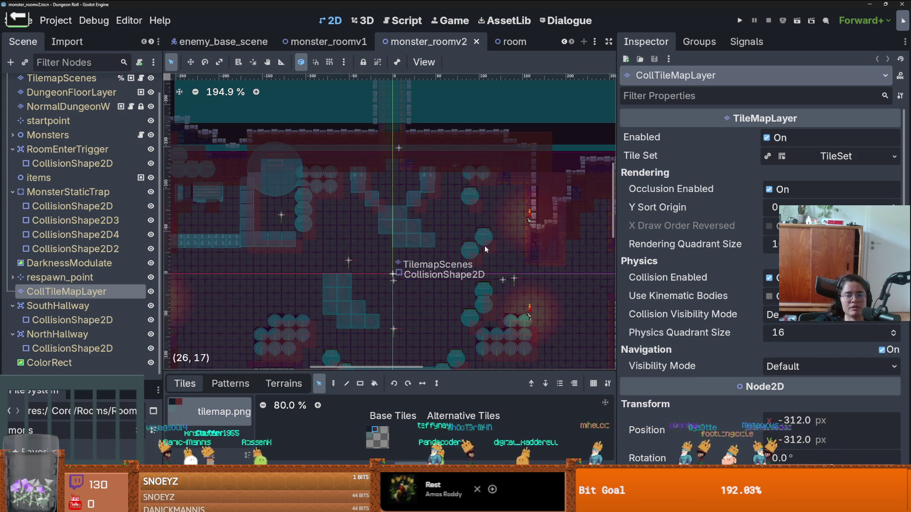
{"action": "scroll", "coordinate": [283, 241], "scroll_direction": "down", "scroll_amount": 4}
{"action": "scroll", "coordinate": [282, 241], "scroll_direction": "up", "scroll_amount": 1}
{"action": "scroll", "coordinate": [283, 241], "scroll_direction": "down", "scroll_amount": 3}
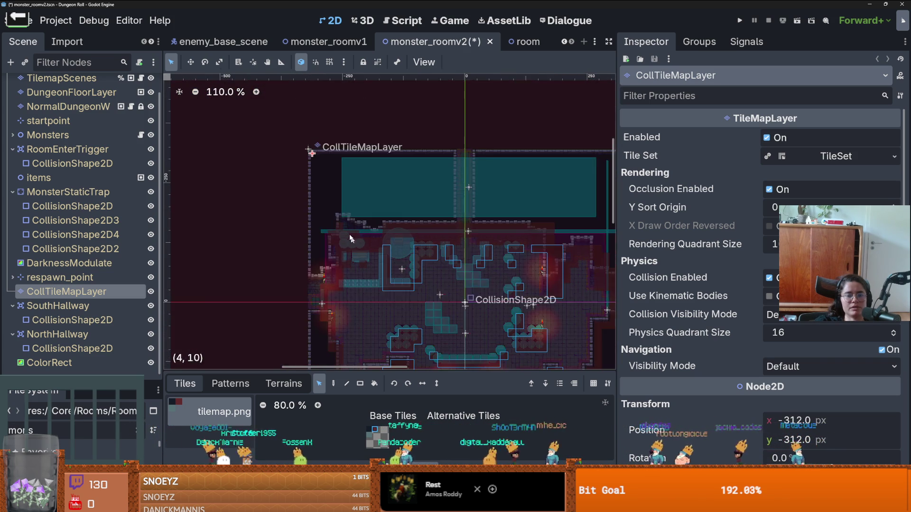
{"action": "scroll", "coordinate": [410, 244], "scroll_direction": "up", "scroll_amount": 10}
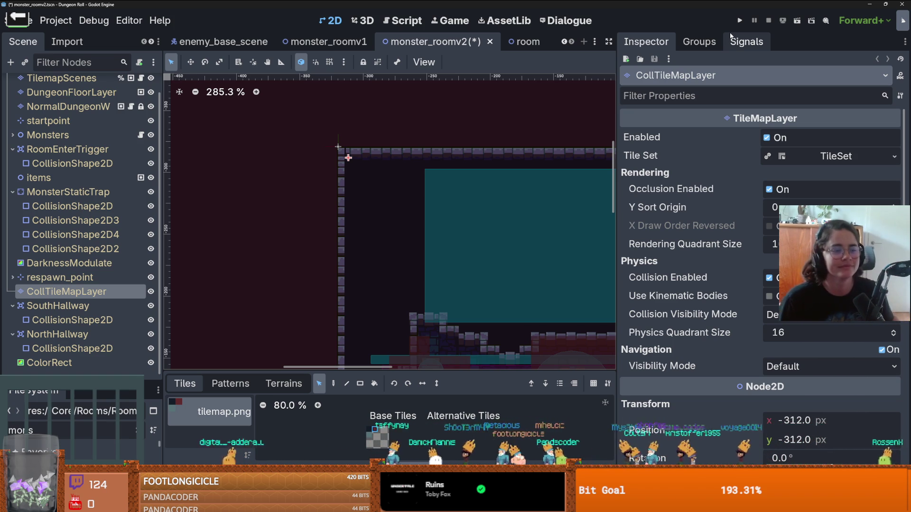
{"action": "scroll", "coordinate": [114, 104], "scroll_direction": "up", "scroll_amount": 1}
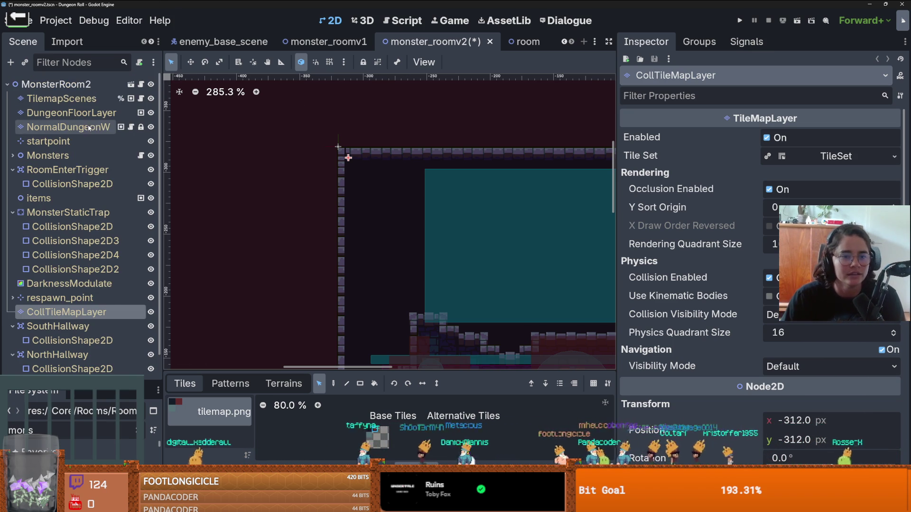
Step: In the room scene, enter a new Position for CollTileMapLayer in the Inspector and save
{"action": "key", "text": "ctrl+Tab"}
{"action": "scroll", "coordinate": [116, 97], "scroll_direction": "up", "scroll_amount": 2}
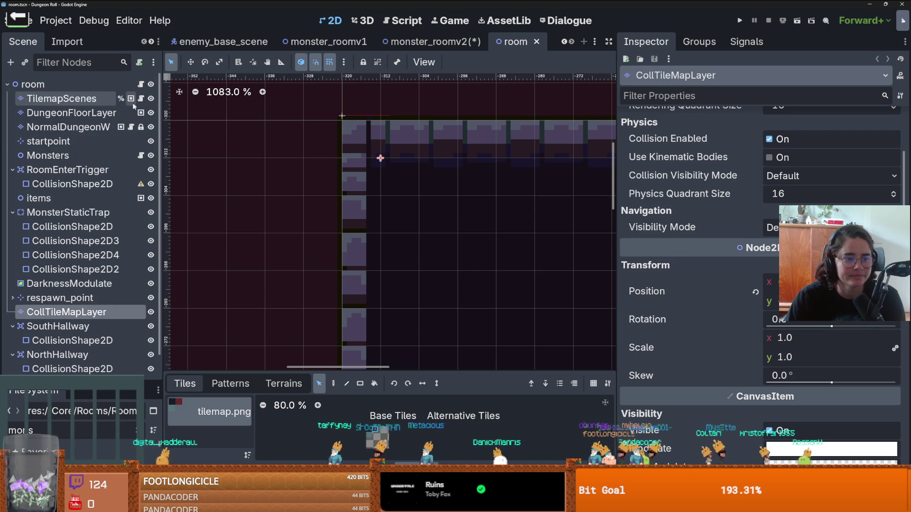
{"action": "scroll", "coordinate": [332, 152], "scroll_direction": "up", "scroll_amount": 2}
{"action": "mouse_move", "coordinate": [305, 148]}
{"action": "left_mouse_down"}
{"action": "mouse_move", "coordinate": [338, 172]}
{"action": "mouse_move", "coordinate": [298, 146]}
{"action": "left_mouse_up"}
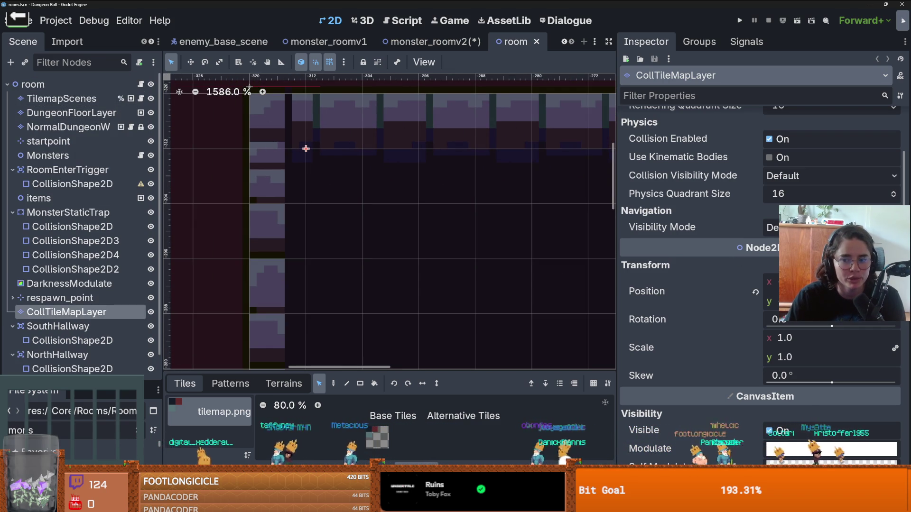
{"action": "left_click", "coordinate": [780, 283]}
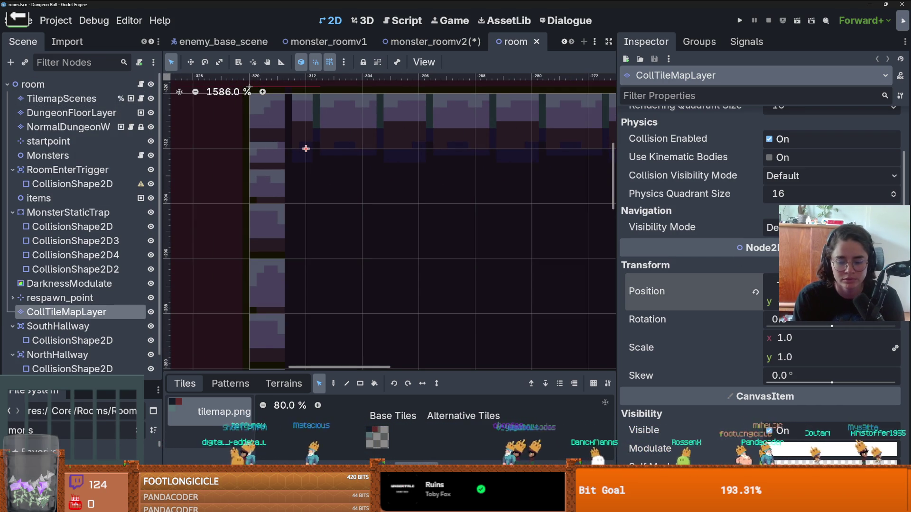
{"action": "key", "text": "Return"}
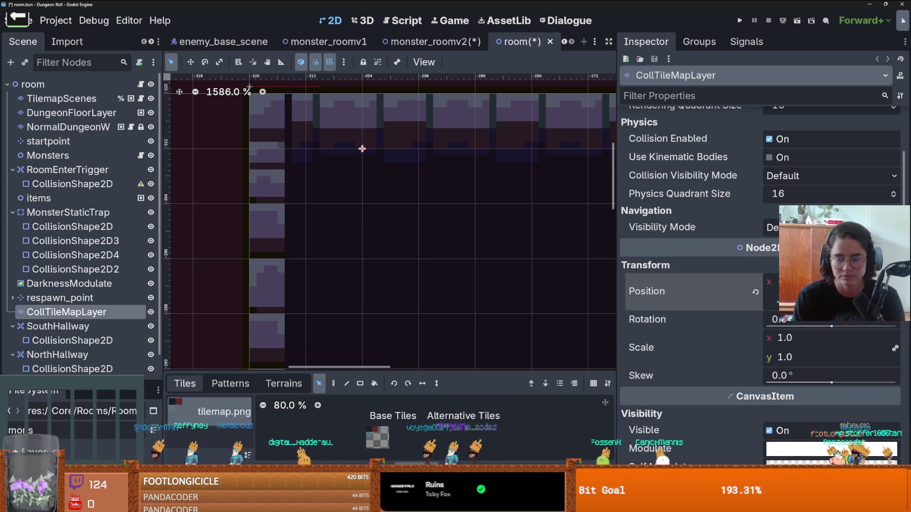
{"action": "scroll", "coordinate": [345, 215], "scroll_direction": "down", "scroll_amount": 5}
{"action": "key", "text": "ctrl+s"}
Step: Nudge the collision layer one grid step up and one grid step left
{"action": "key", "text": "shift+Up"}
{"action": "key", "text": "shift+Left"}
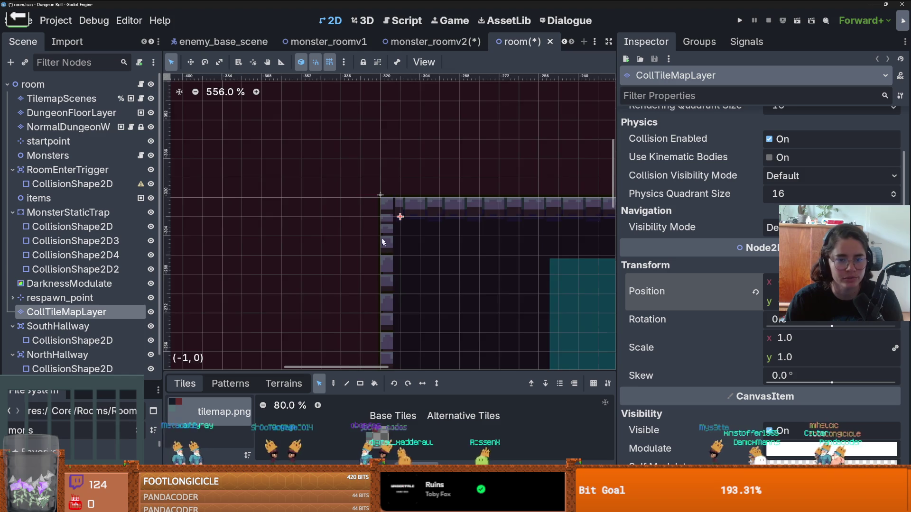
{"action": "scroll", "coordinate": [388, 251], "scroll_direction": "up", "scroll_amount": 5}
{"action": "scroll", "coordinate": [85, 314], "scroll_direction": "down", "scroll_amount": 1}
{"action": "scroll", "coordinate": [85, 314], "scroll_direction": "up", "scroll_amount": 1}
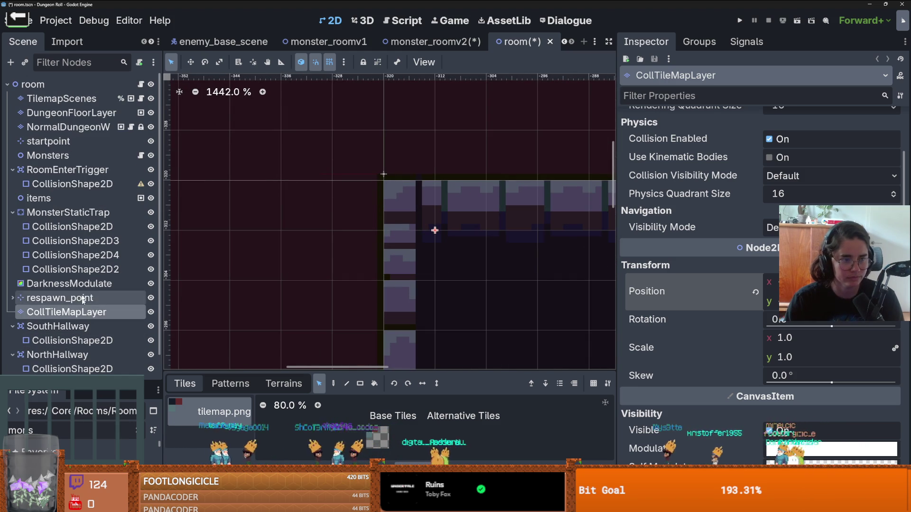
Step: Shift the startpoint node's x position slightly in the Inspector
{"action": "left_click", "coordinate": [49, 141]}
{"action": "scroll", "coordinate": [396, 178], "scroll_direction": "up", "scroll_amount": 5}
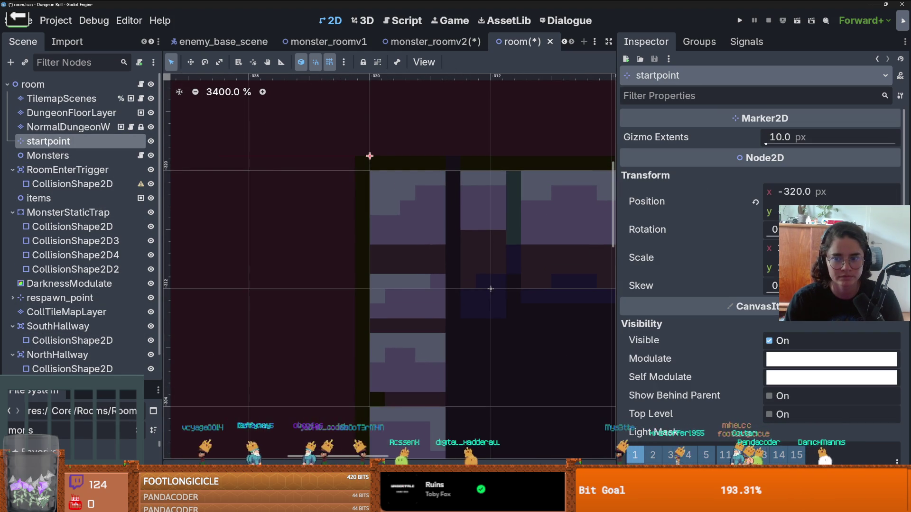
{"action": "left_click_drag", "start_coordinate": [780, 195], "coordinate": [772, 194]}
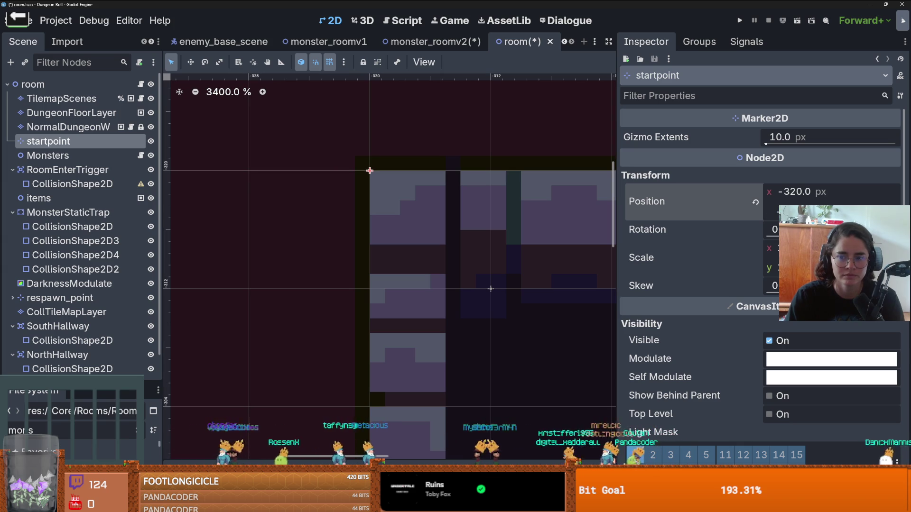
{"action": "scroll", "coordinate": [505, 256], "scroll_direction": "down", "scroll_amount": 3}
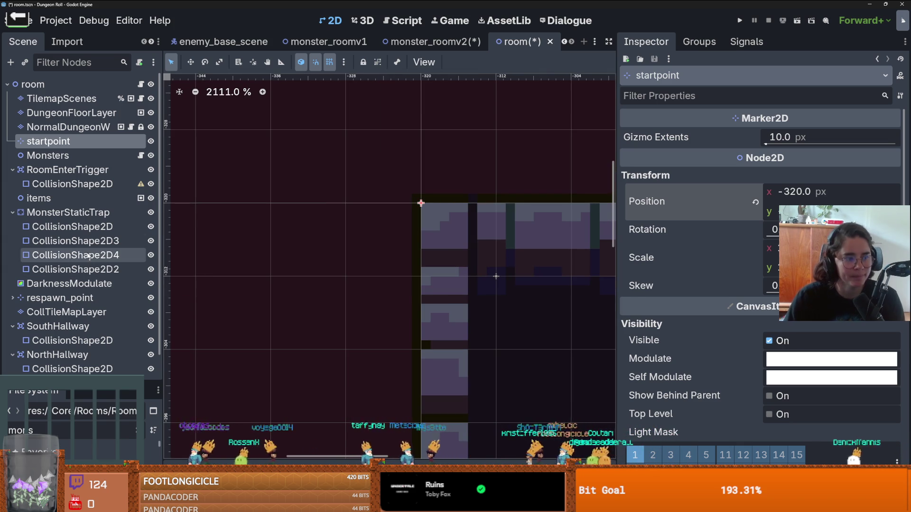
{"action": "scroll", "coordinate": [66, 266], "scroll_direction": "down", "scroll_amount": 1}
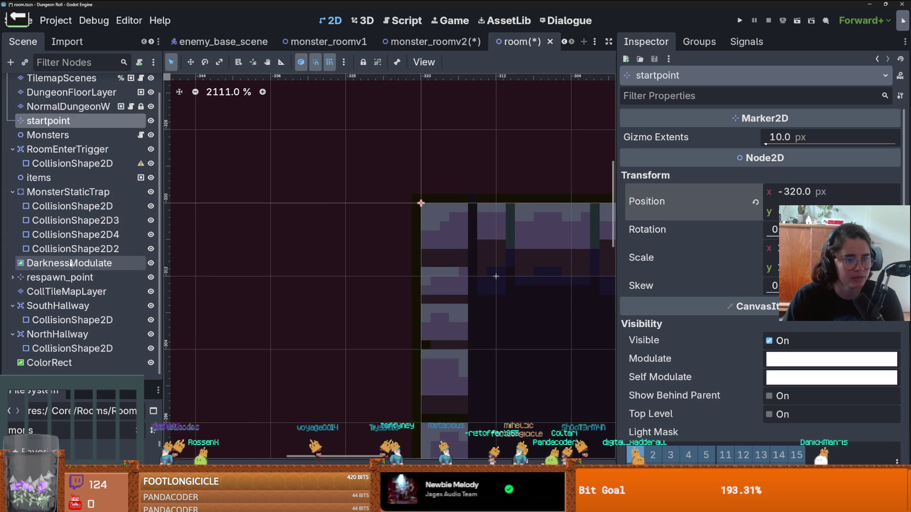
Step: Reselect CollTileMapLayer and edit its Position value again
{"action": "left_click", "coordinate": [66, 294]}
{"action": "left_click", "coordinate": [783, 282]}
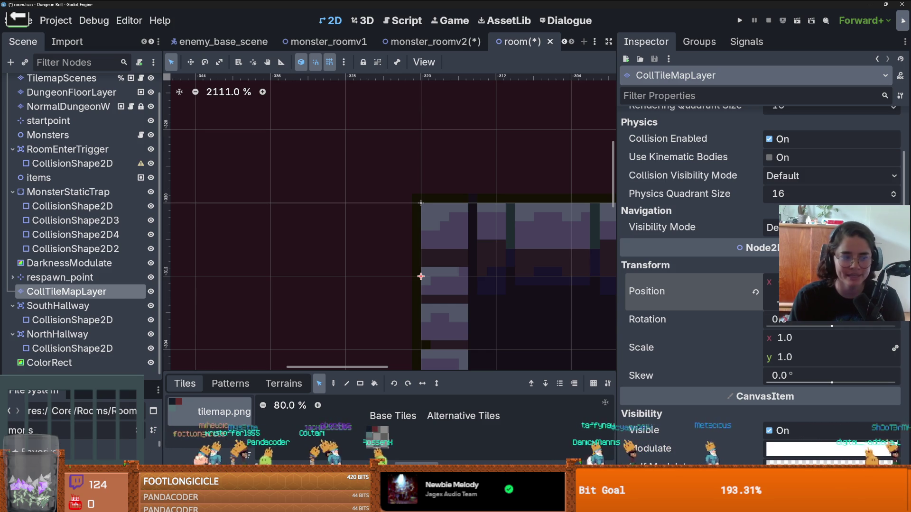
{"action": "scroll", "coordinate": [475, 256], "scroll_direction": "down", "scroll_amount": 5}
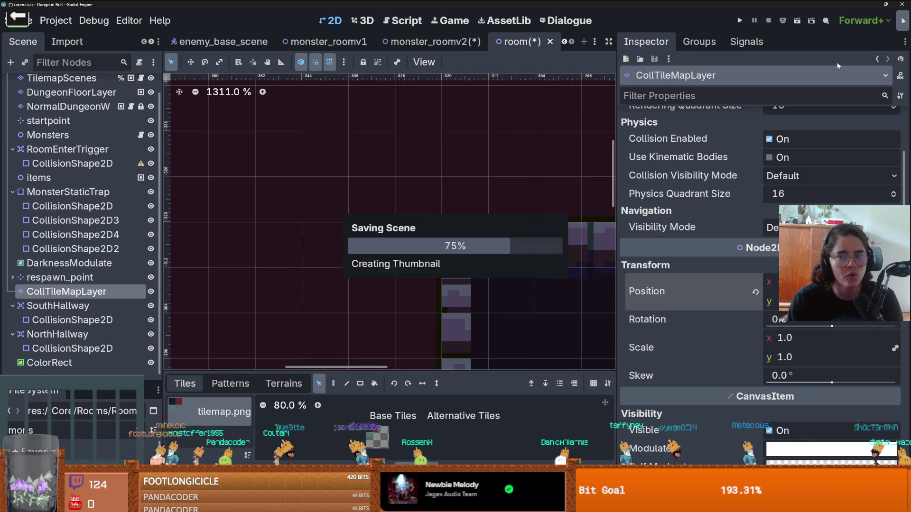
Step: Save both the room scene and the monster_roomv2 scene
{"action": "key", "text": "ctrl+s"}
{"action": "scroll", "coordinate": [576, 116], "scroll_direction": "down", "scroll_amount": 10}
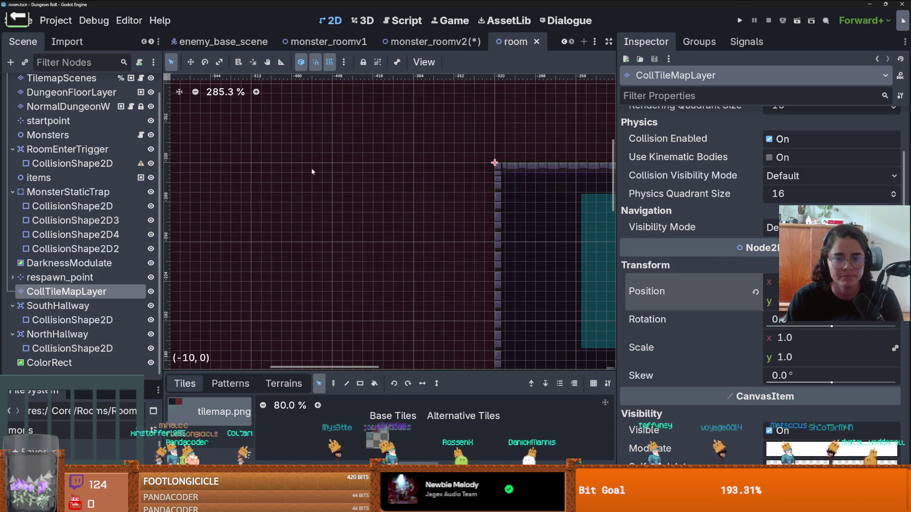
{"action": "left_click", "coordinate": [427, 41]}
{"action": "key", "text": "ctrl+s"}
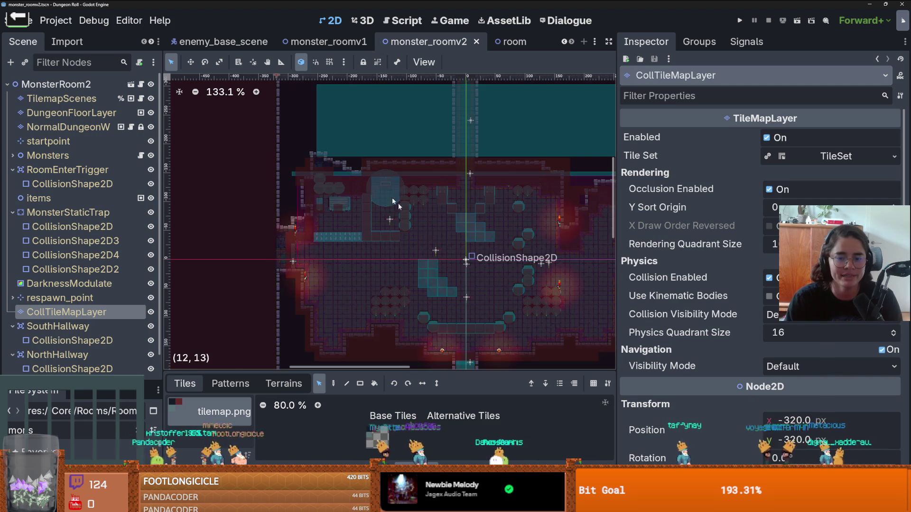
{"action": "scroll", "coordinate": [521, 246], "scroll_direction": "up", "scroll_amount": 4}
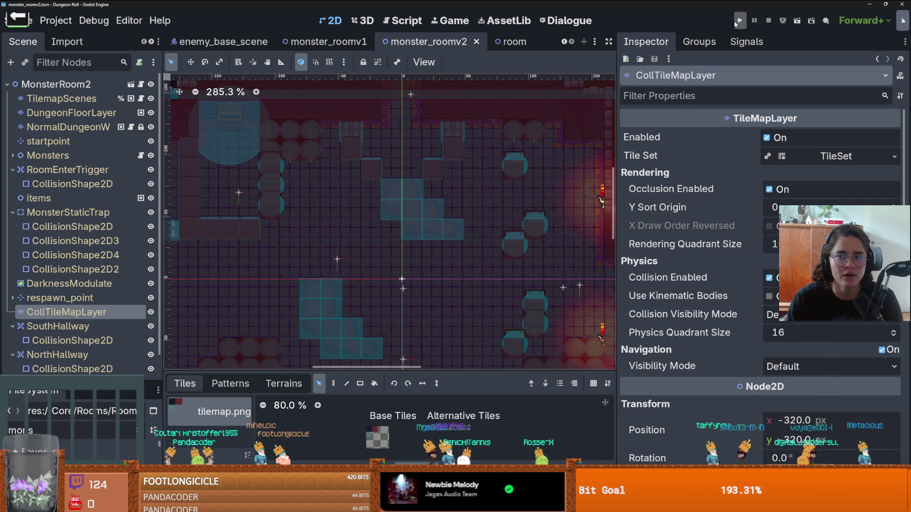
Step: Run the game, use the top door's debug room list to pick a room, and walk the knight in
{"action": "left_click", "coordinate": [739, 21]}
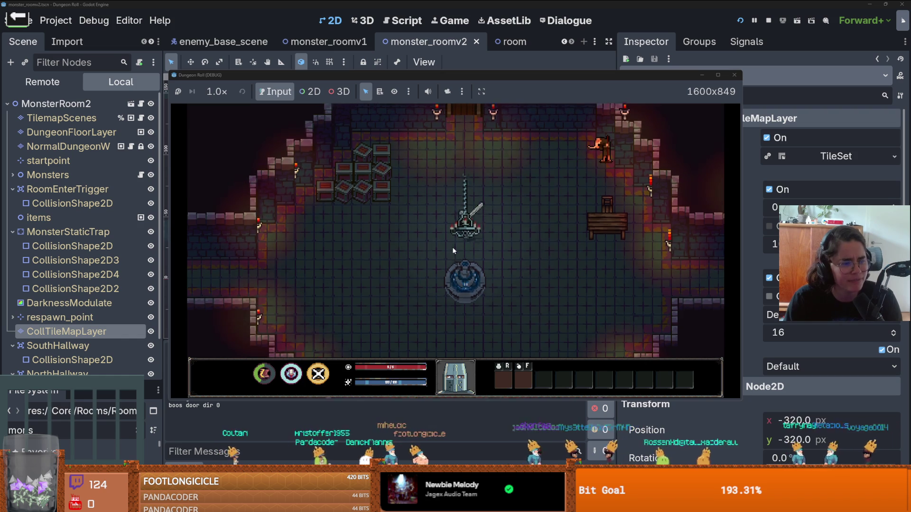
{"action": "key", "text": "w"}
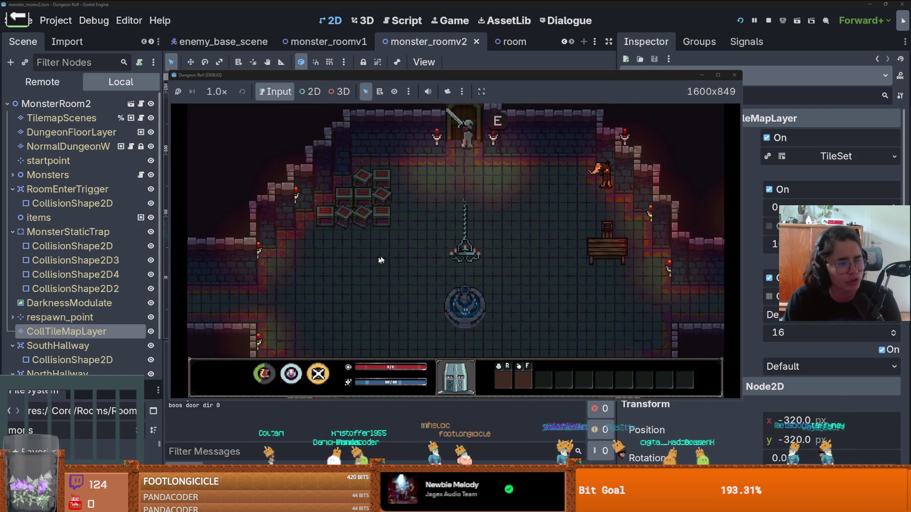
{"action": "key", "text": "e"}
{"action": "left_click", "coordinate": [462, 279]}
{"action": "scroll", "coordinate": [437, 324], "scroll_direction": "down", "scroll_amount": 3}
{"action": "scroll", "coordinate": [547, 344], "scroll_direction": "down", "scroll_amount": 1}
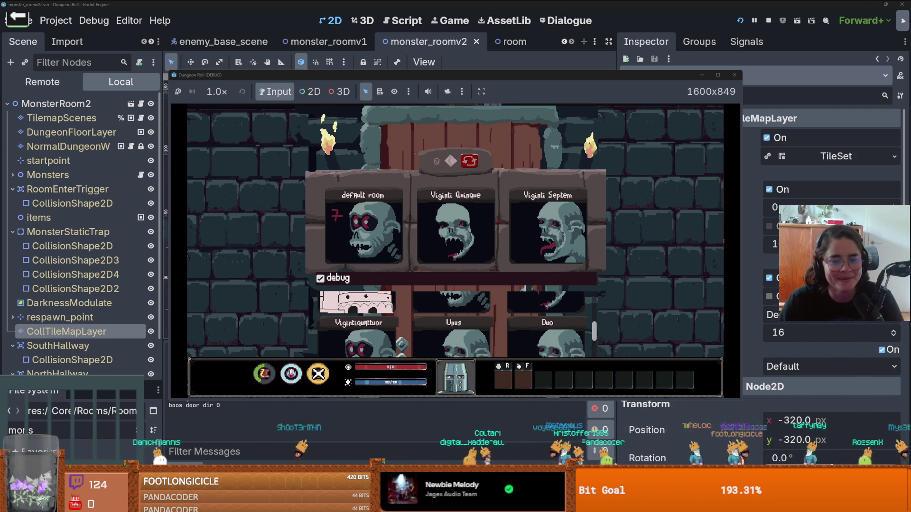
{"action": "left_click", "coordinate": [572, 347]}
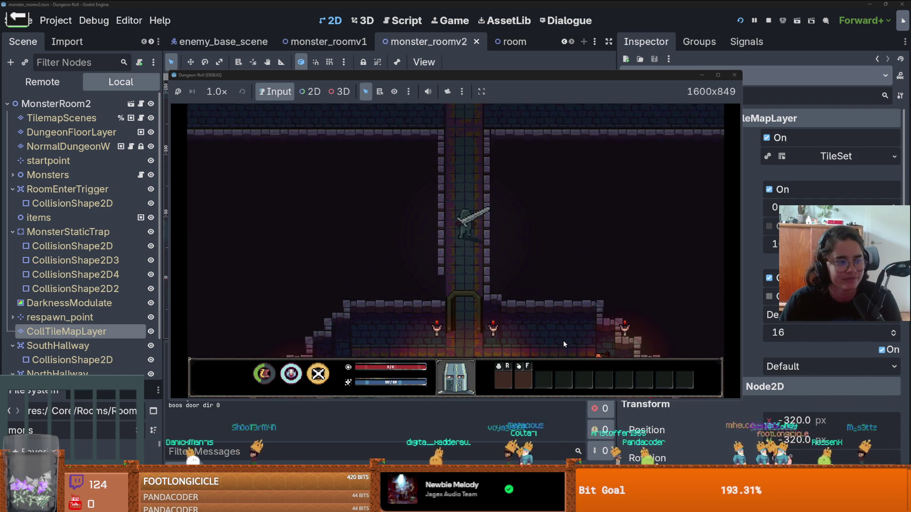
{"action": "key", "text": "w"}
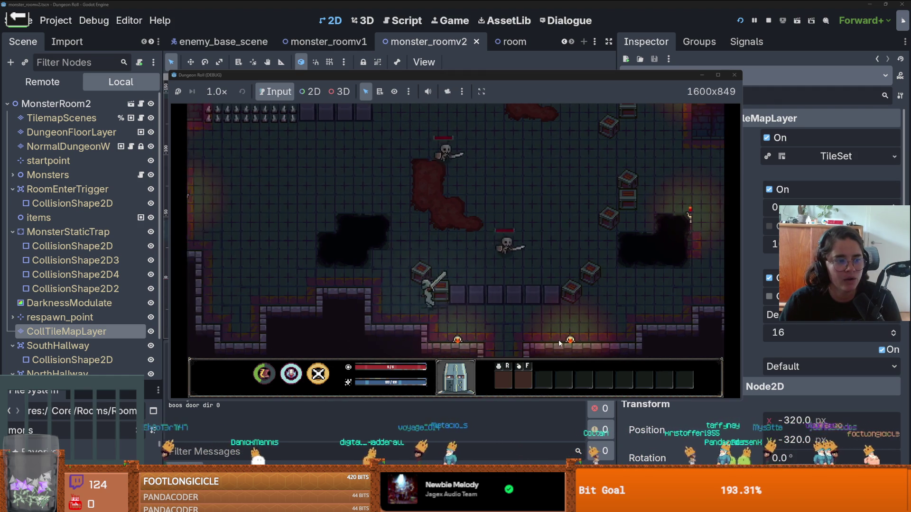
{"action": "key", "text": "r"}
{"action": "scroll", "coordinate": [424, 237], "scroll_direction": "up", "scroll_amount": 4}
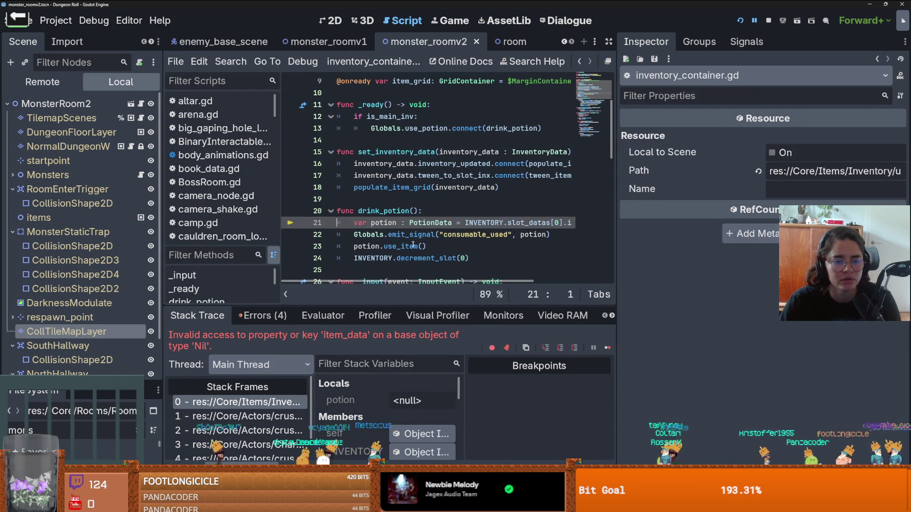
Step: Step through stack frames down to PlayerCharacter.gd's fall_down_hole call, then open the crusader scene
{"action": "left_click", "coordinate": [290, 417]}
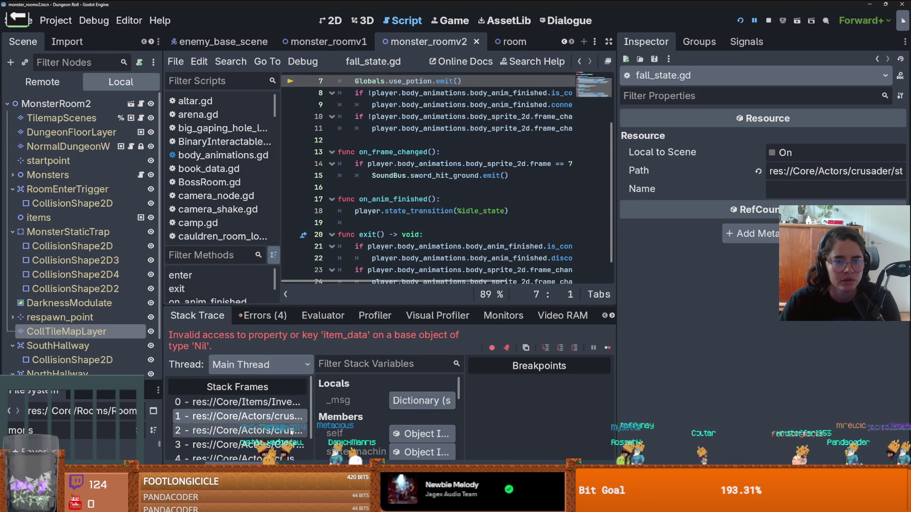
{"action": "left_click", "coordinate": [291, 430]}
{"action": "left_click", "coordinate": [287, 445]}
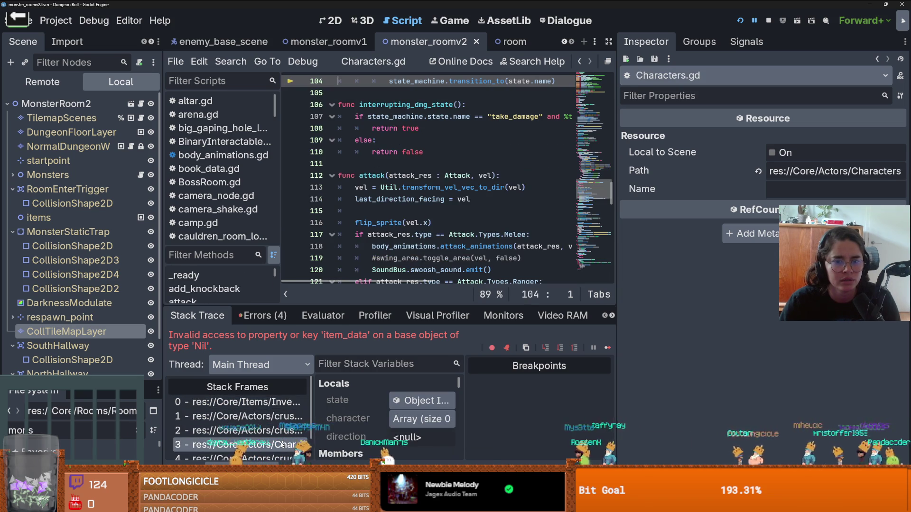
{"action": "scroll", "coordinate": [280, 436], "scroll_direction": "down", "scroll_amount": 1}
{"action": "left_click", "coordinate": [280, 436]}
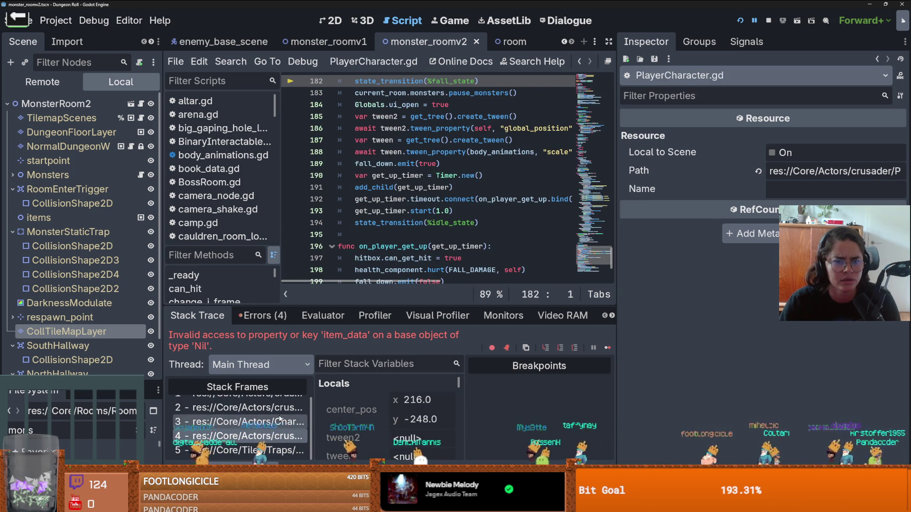
{"action": "scroll", "coordinate": [463, 237], "scroll_direction": "down", "scroll_amount": 2}
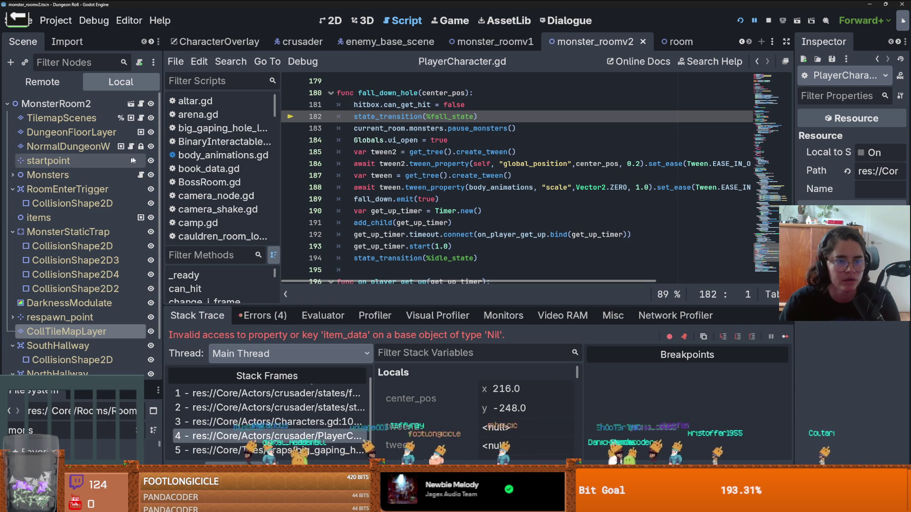
{"action": "left_click", "coordinate": [299, 42]}
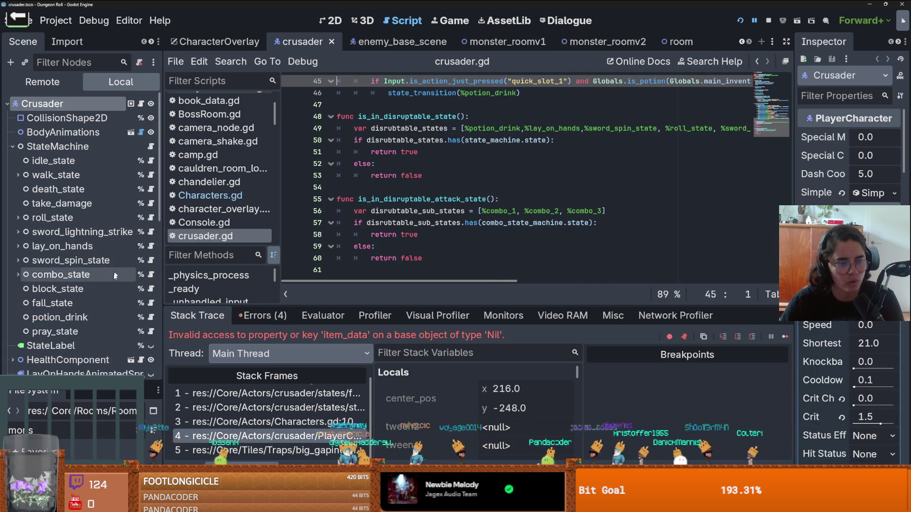
Step: Delete the use_potion emit line from fall_state.gd's on_frame_changed function
{"action": "left_click", "coordinate": [151, 302]}
{"action": "scroll", "coordinate": [460, 178], "scroll_direction": "up", "scroll_amount": 2}
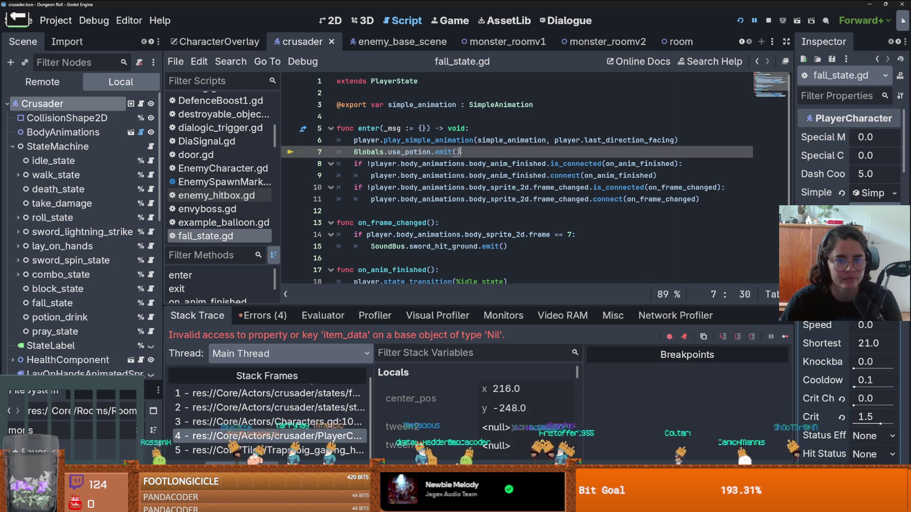
{"action": "left_click_drag", "start_coordinate": [461, 152], "coordinate": [346, 143]}
{"action": "scroll", "coordinate": [371, 163], "scroll_direction": "down", "scroll_amount": 2}
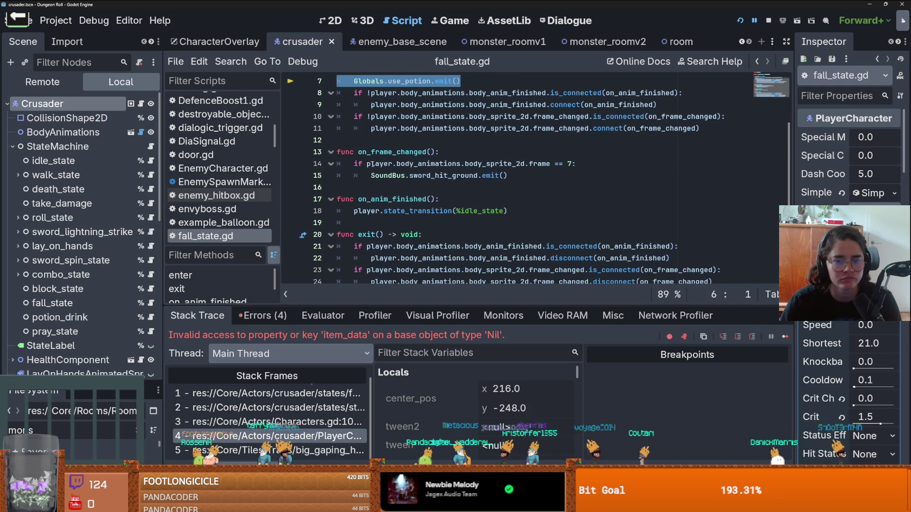
{"action": "left_click", "coordinate": [497, 154]}
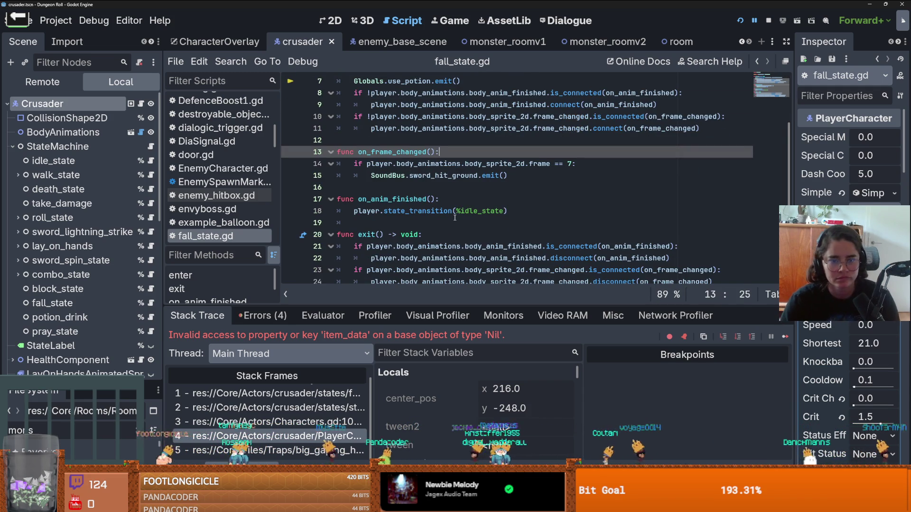
{"action": "scroll", "coordinate": [452, 219], "scroll_direction": "down", "scroll_amount": 1}
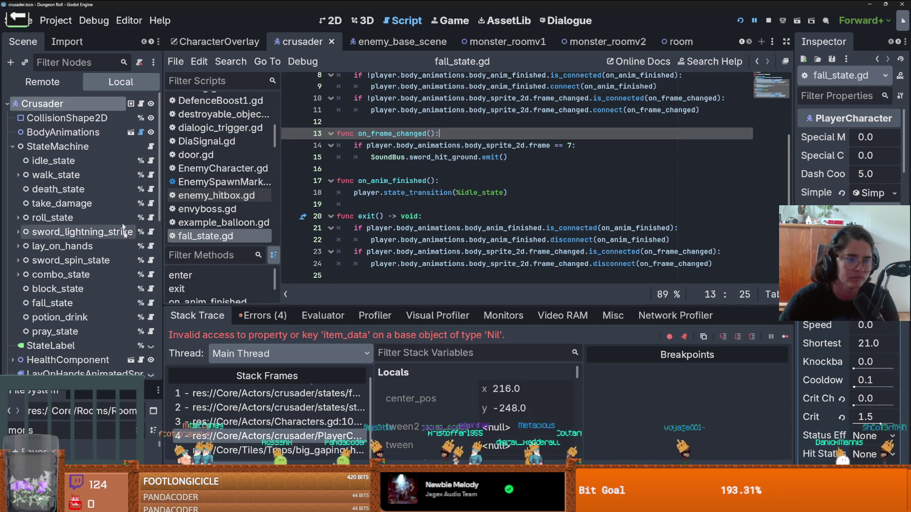
{"action": "scroll", "coordinate": [284, 173], "scroll_direction": "up", "scroll_amount": 3}
{"action": "mouse_move", "coordinate": [460, 151]}
{"action": "left_mouse_down"}
{"action": "mouse_move", "coordinate": [351, 141]}
{"action": "mouse_move", "coordinate": [346, 149]}
{"action": "left_mouse_up"}
{"action": "key", "text": "ctrl+c"}
{"action": "key", "text": "BackSpace"}
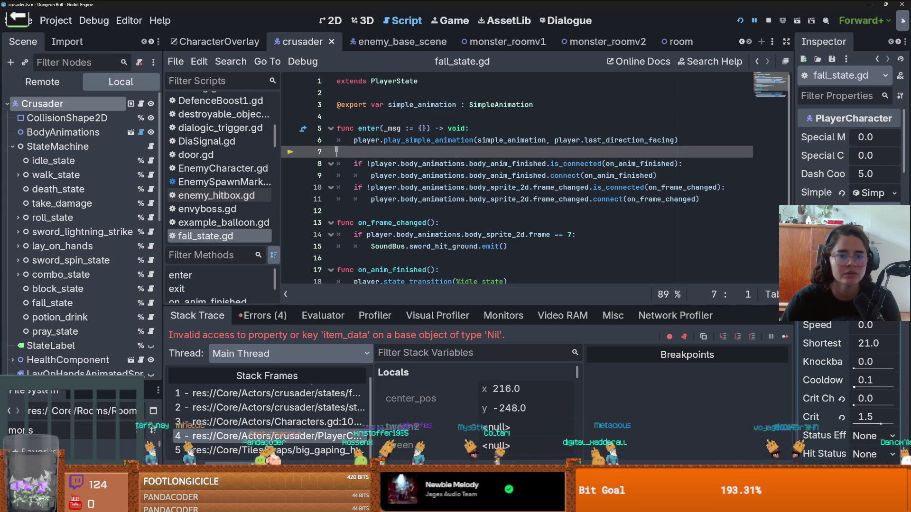
Step: Paste Globals.use_potion.emit() on a new line under crusader.gd's quick_slot_1 check, then save and run
{"action": "left_click", "coordinate": [141, 104]}
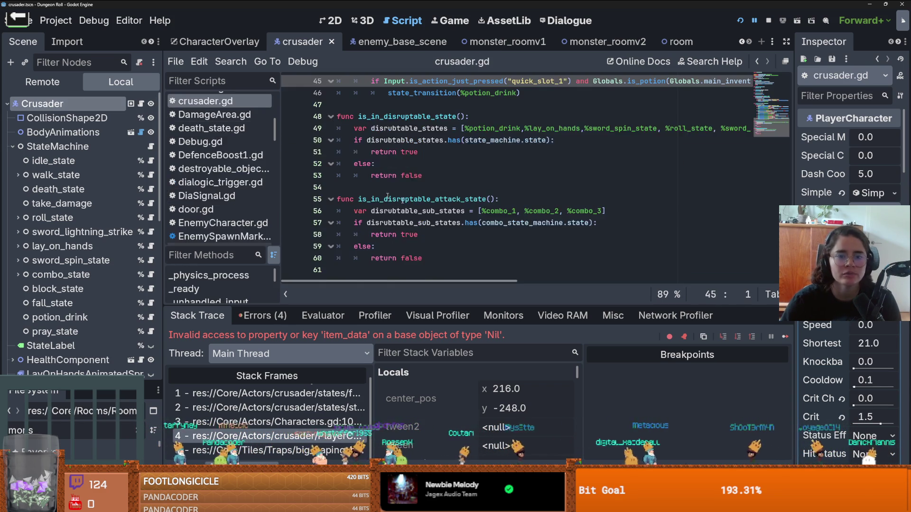
{"action": "key", "text": "End"}
{"action": "key", "text": "Return"}
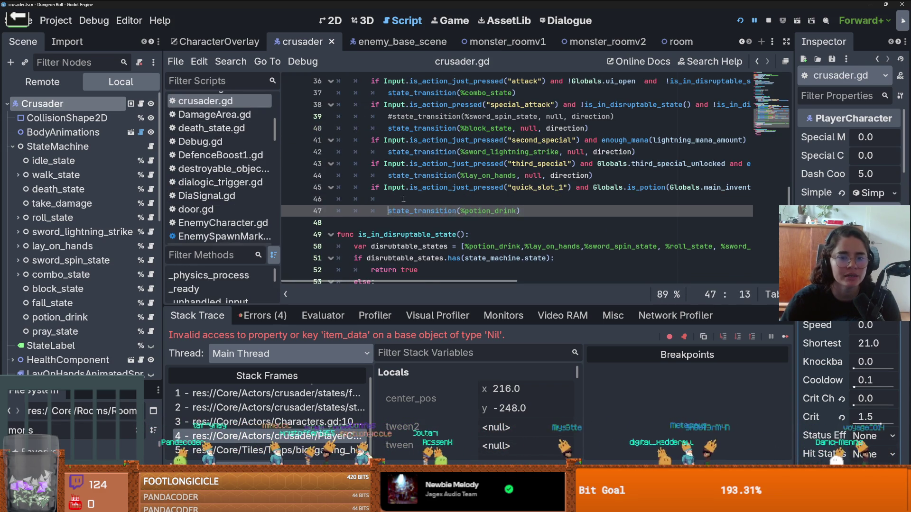
{"action": "key", "text": "ctrl+v"}
{"action": "key", "text": "F5"}
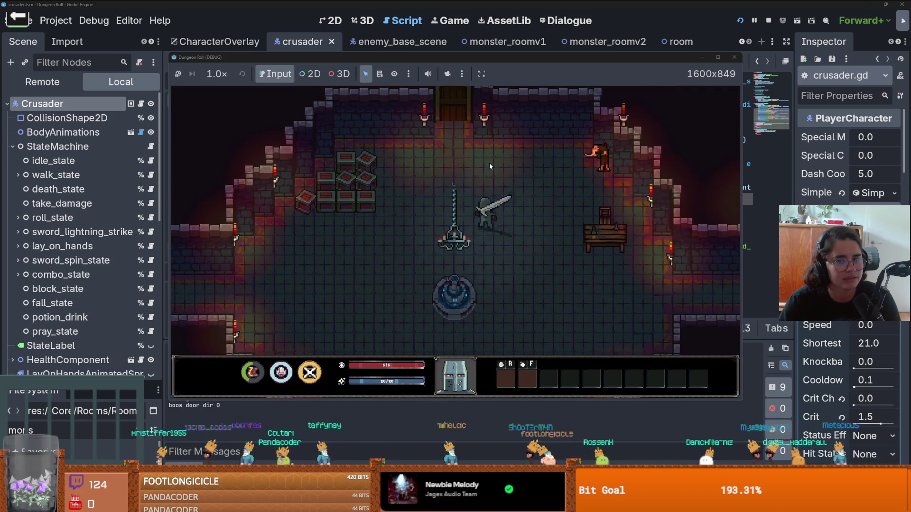
Step: Walk through the top door, take the Duo card, and move into the room
{"action": "key", "text": "w"}
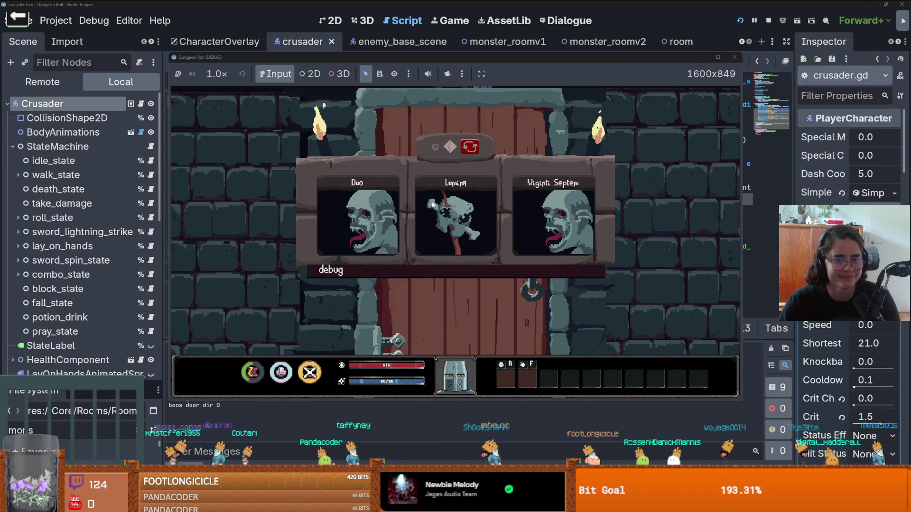
{"action": "left_click", "coordinate": [389, 227]}
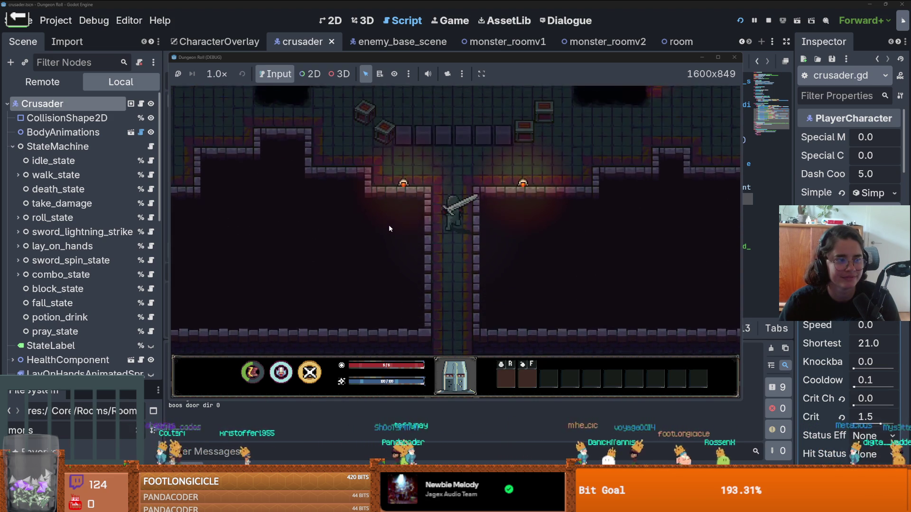
{"action": "key", "text": "w"}
{"action": "key", "text": "a"}
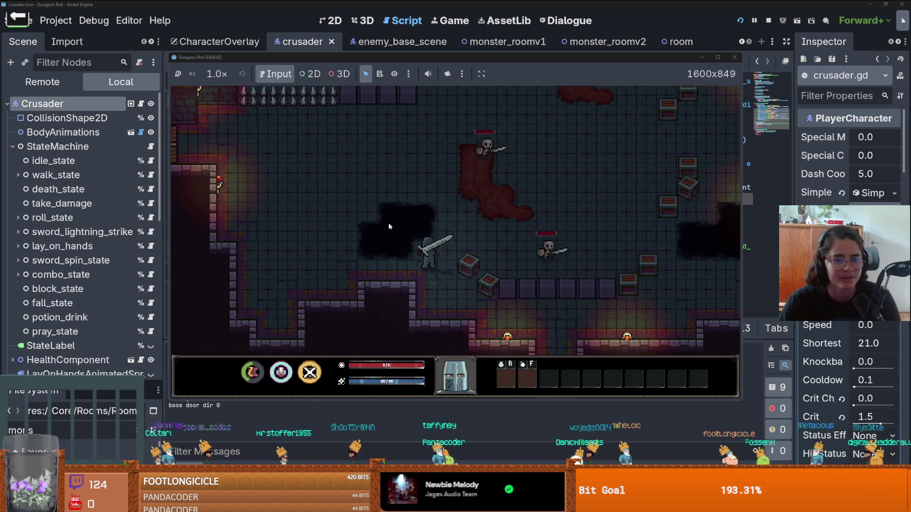
{"action": "key", "text": "w"}
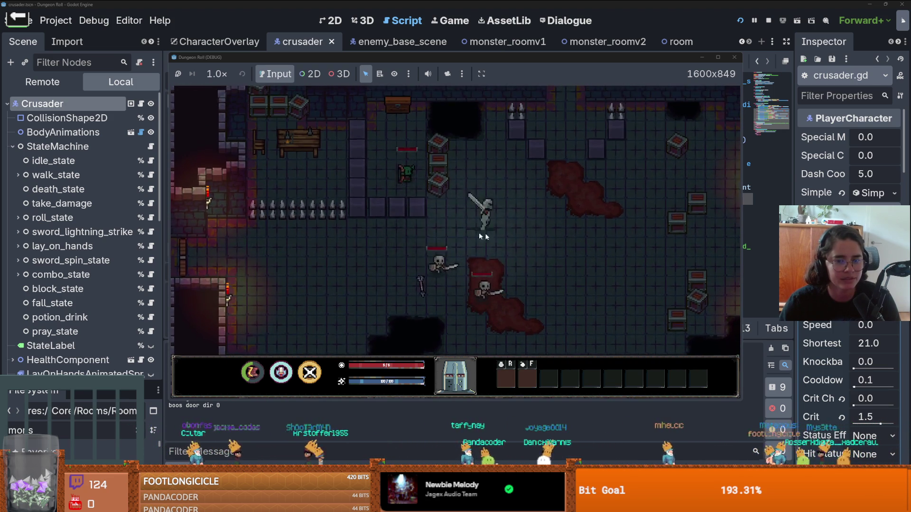
Step: Turn on the raycast debug overlay from the console, explore the dungeon, then restart the game
{"action": "key", "text": "grave"}
{"action": "type", "text": "on_raycast_debug"}
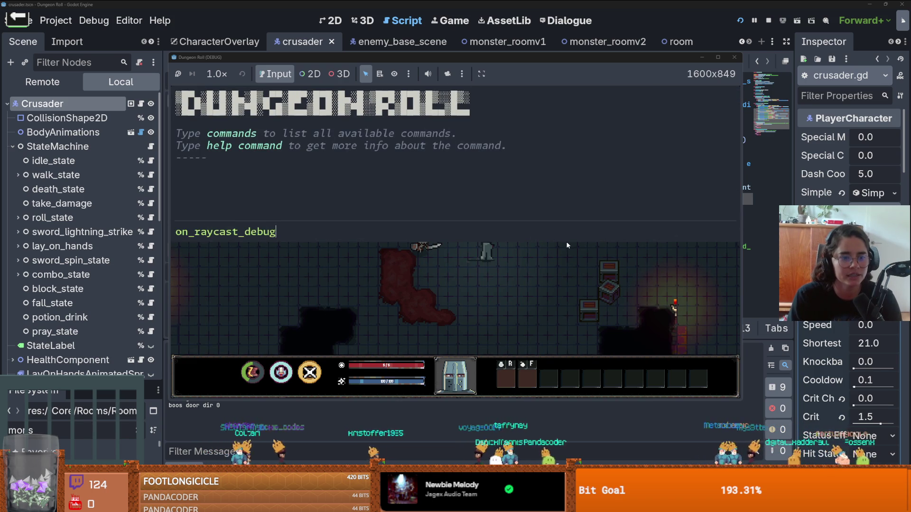
{"action": "key", "text": "Return"}
{"action": "key", "text": "grave"}
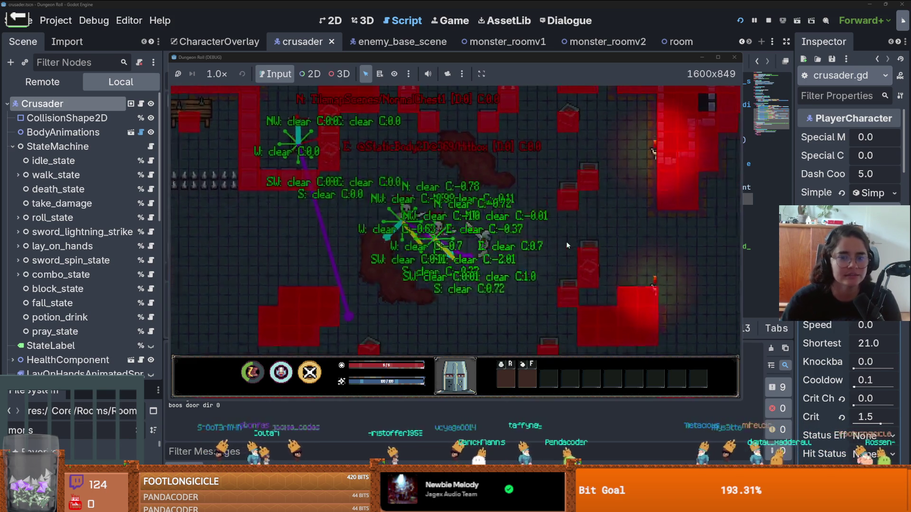
{"action": "key", "text": "w"}
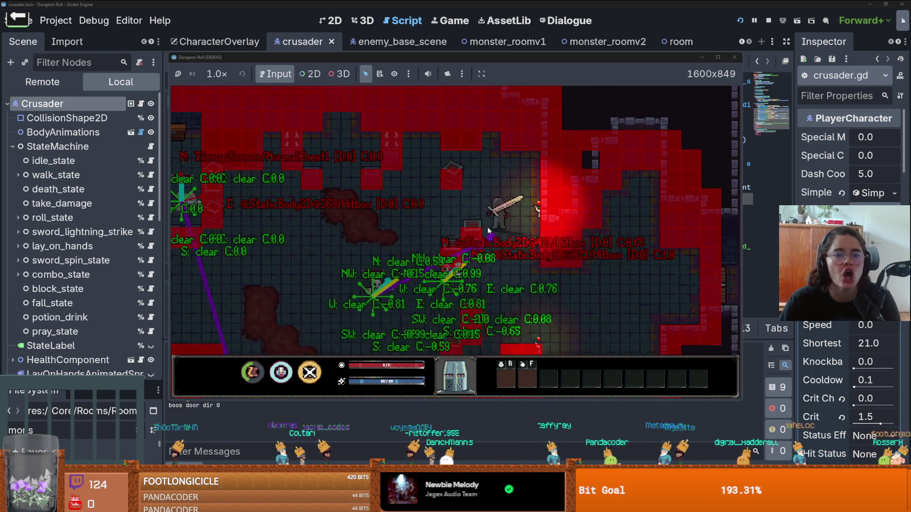
{"action": "key", "text": "w"}
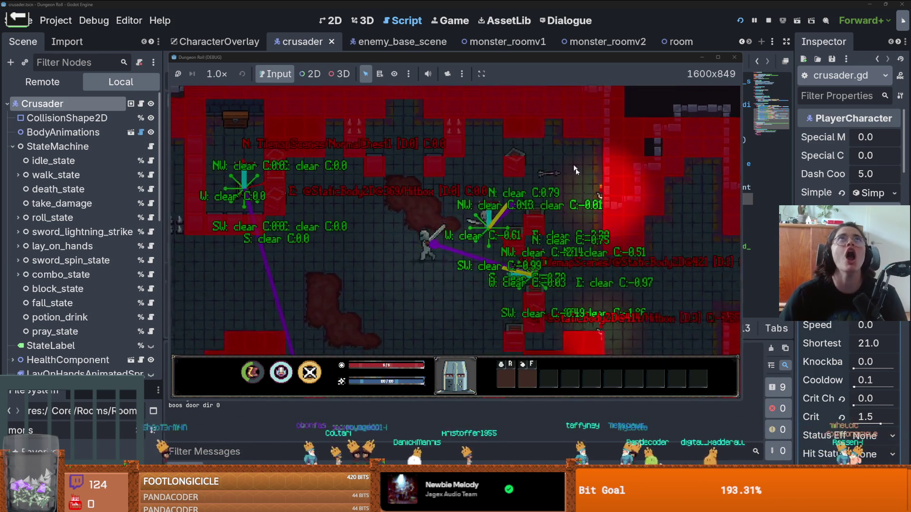
{"action": "key", "text": "a"}
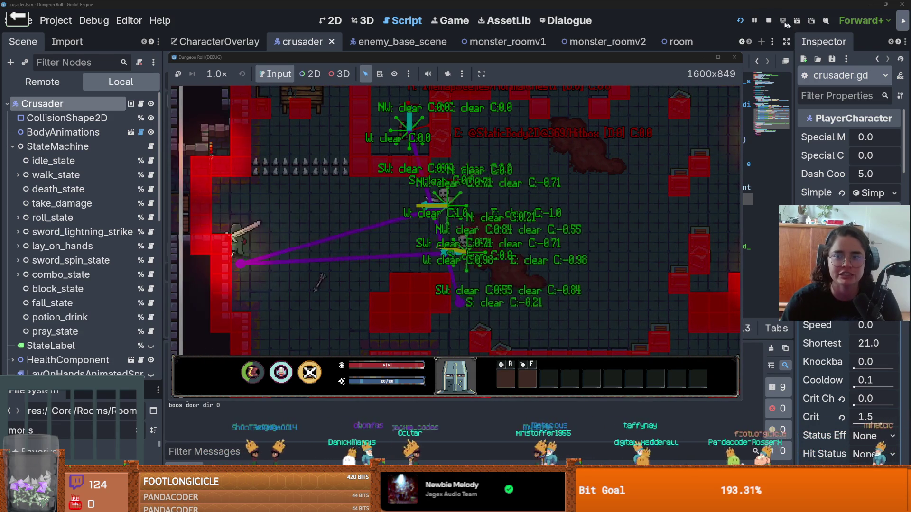
{"action": "left_click", "coordinate": [740, 20]}
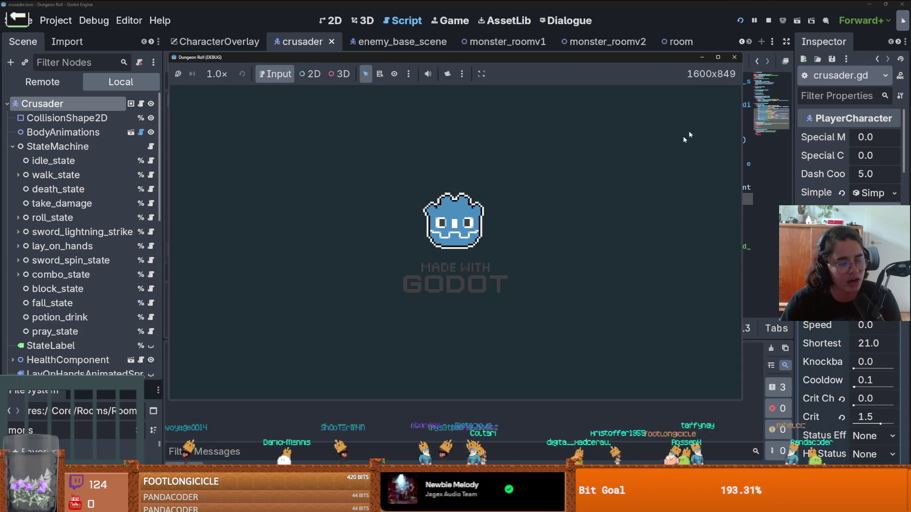
Step: Stop the running game with F8, then switch to the browser's 'freestyle beat' results
{"action": "key", "text": "F8"}
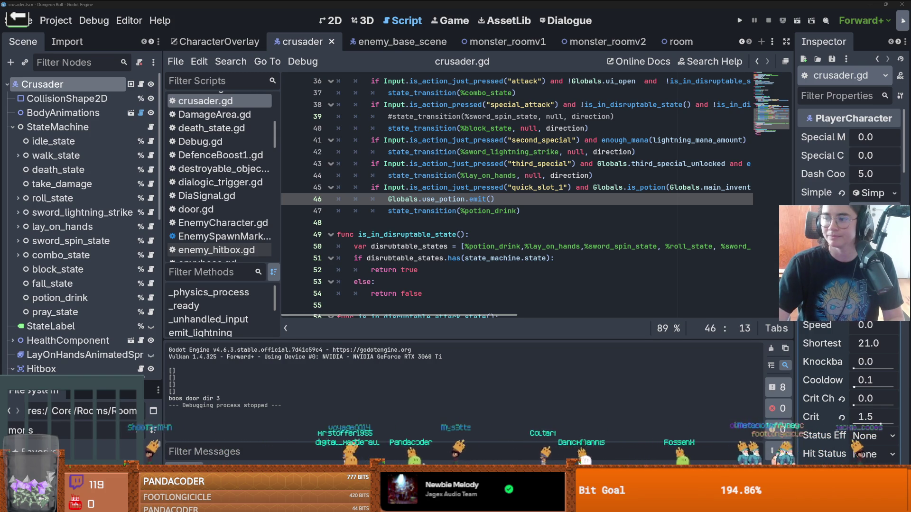
{"action": "key", "text": "alt+Tab"}
Step: Scroll the search results and play the (HARD) Dark Type Beat "K9" video
{"action": "scroll", "coordinate": [328, 233], "scroll_direction": "down", "scroll_amount": 6}
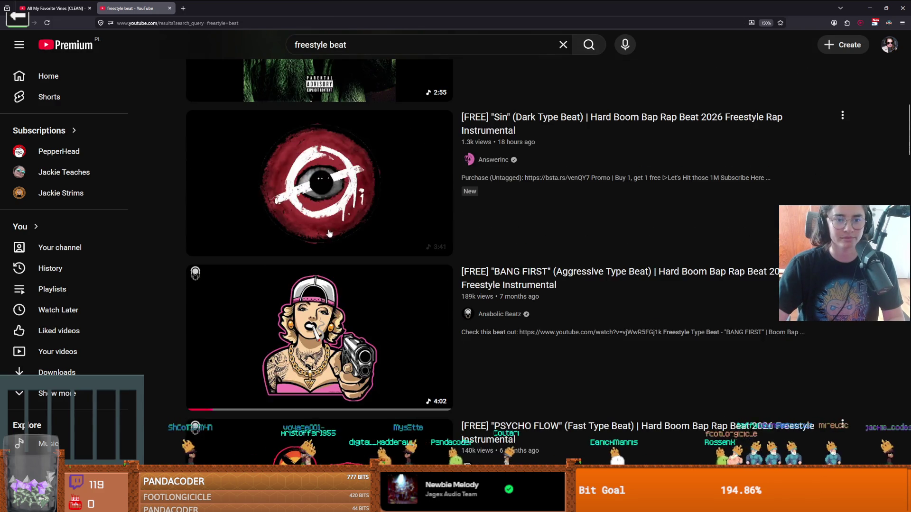
{"action": "scroll", "coordinate": [341, 238], "scroll_direction": "down", "scroll_amount": 10}
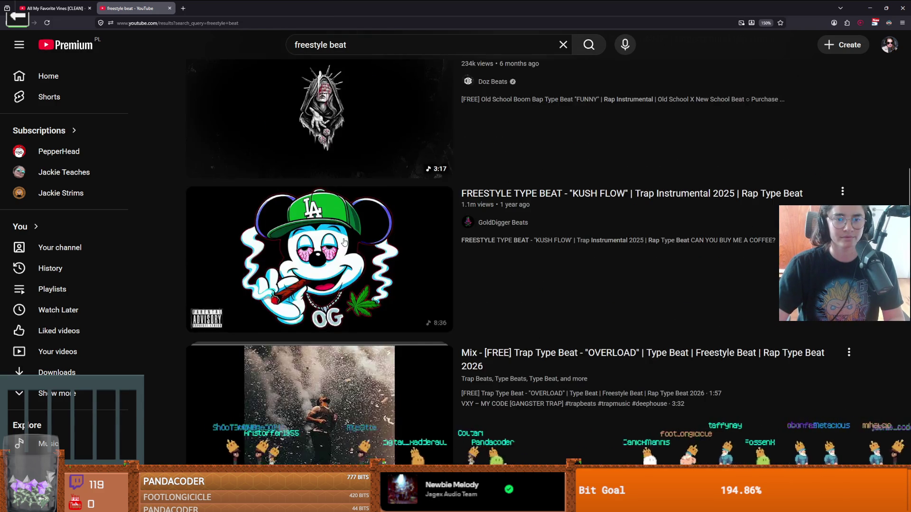
{"action": "scroll", "coordinate": [344, 245], "scroll_direction": "down", "scroll_amount": 4}
{"action": "scroll", "coordinate": [367, 252], "scroll_direction": "down", "scroll_amount": 5}
{"action": "scroll", "coordinate": [370, 254], "scroll_direction": "down", "scroll_amount": 9}
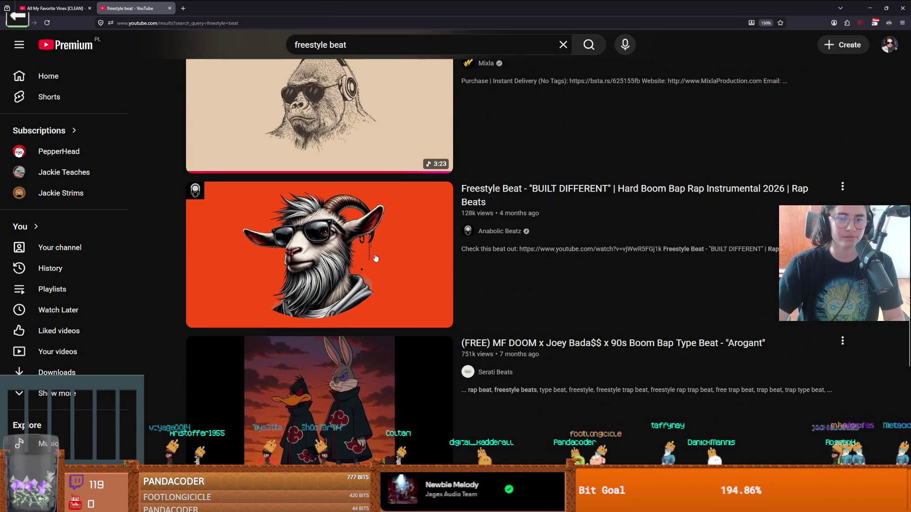
{"action": "scroll", "coordinate": [376, 257], "scroll_direction": "down", "scroll_amount": 10}
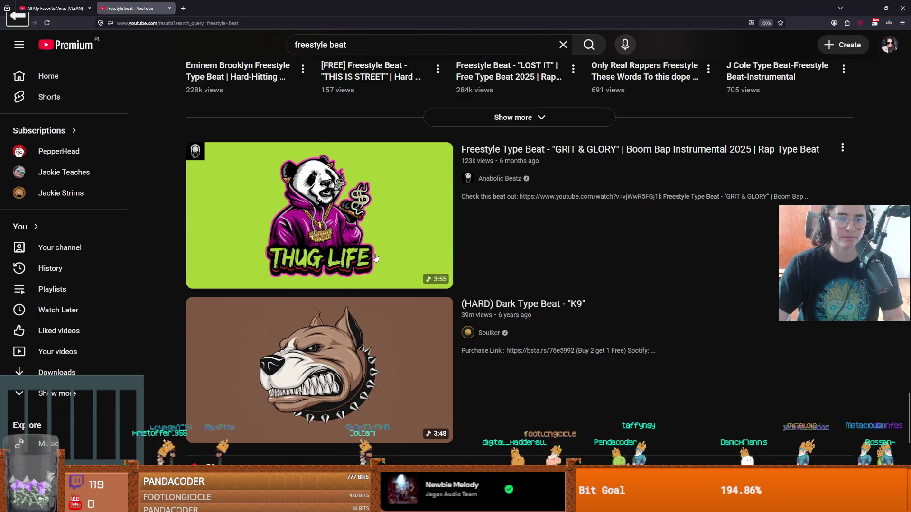
{"action": "scroll", "coordinate": [375, 258], "scroll_direction": "down", "scroll_amount": 10}
{"action": "scroll", "coordinate": [374, 258], "scroll_direction": "up", "scroll_amount": 4}
{"action": "scroll", "coordinate": [375, 257], "scroll_direction": "up", "scroll_amount": 1}
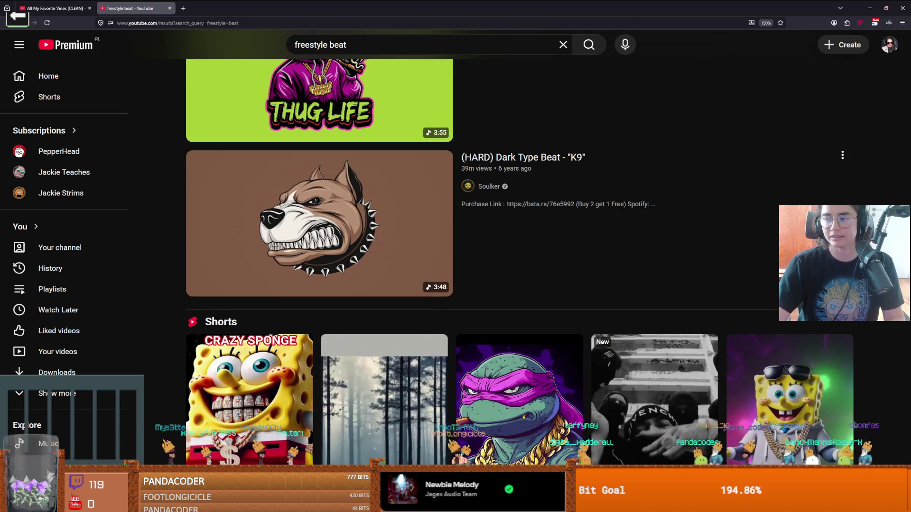
{"action": "left_click", "coordinate": [332, 254]}
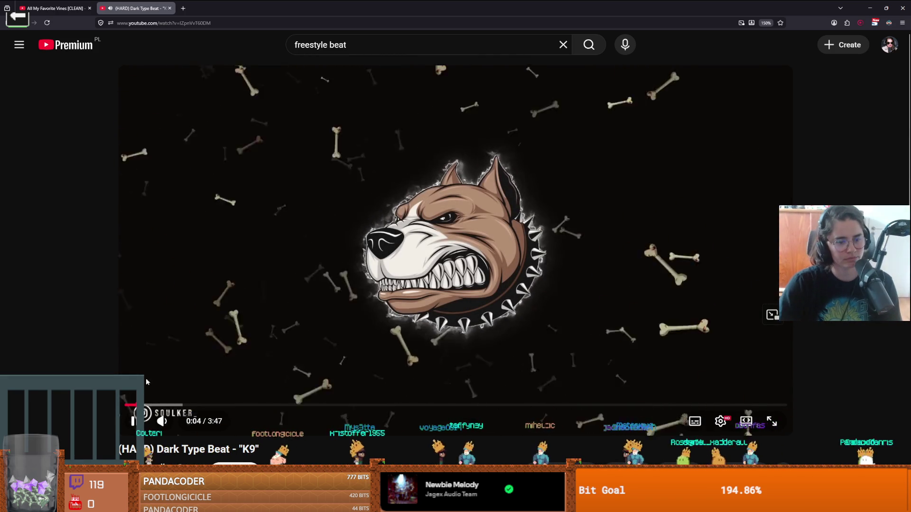
Step: Turn up the K9 video's volume, let it play, then return to Godot's crusader.gd
{"action": "left_click", "coordinate": [195, 421]}
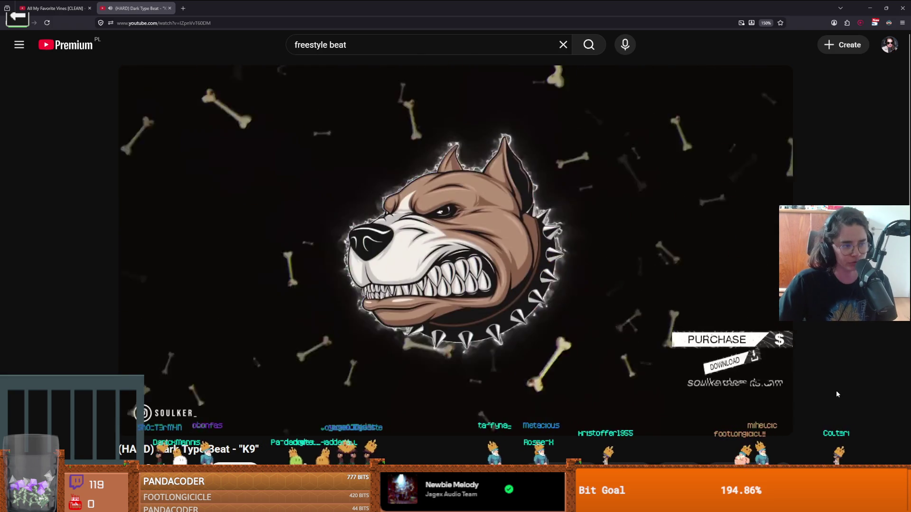
{"action": "mouse_move", "coordinate": [746, 408]}
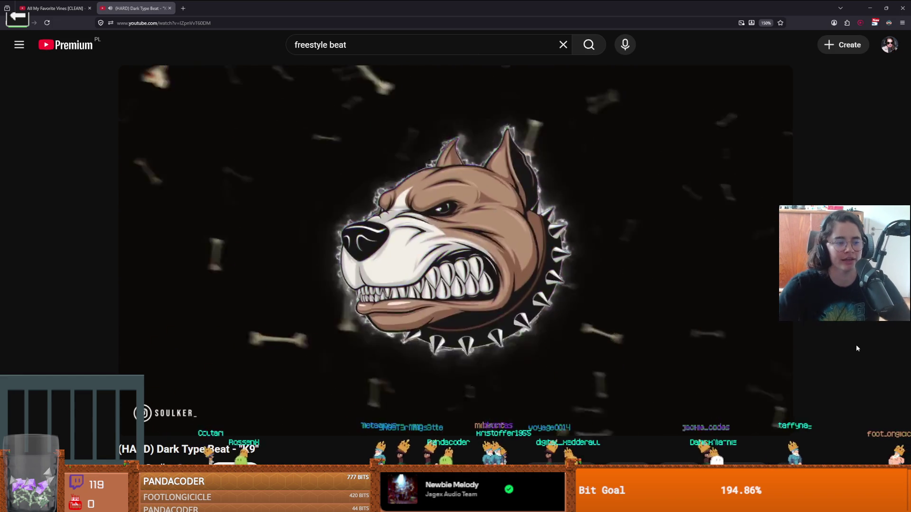
{"action": "mouse_move", "coordinate": [768, 311]}
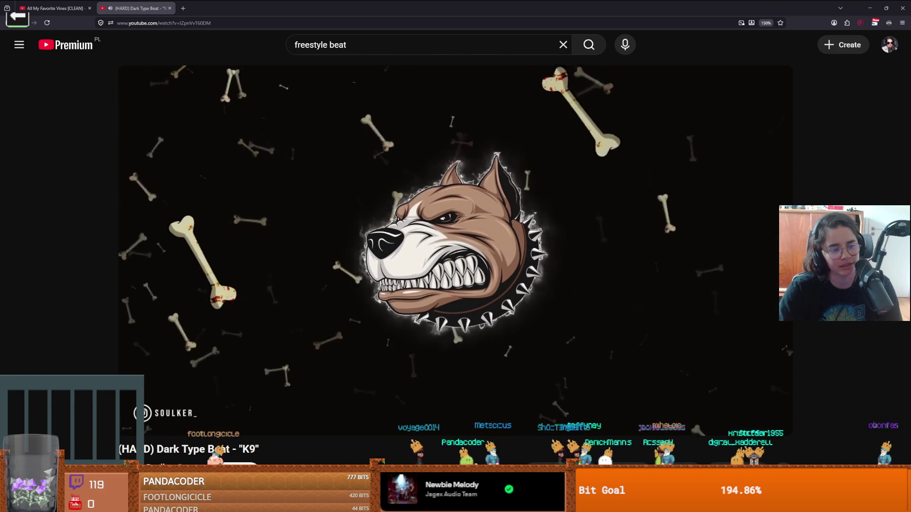
{"action": "mouse_move", "coordinate": [749, 209]}
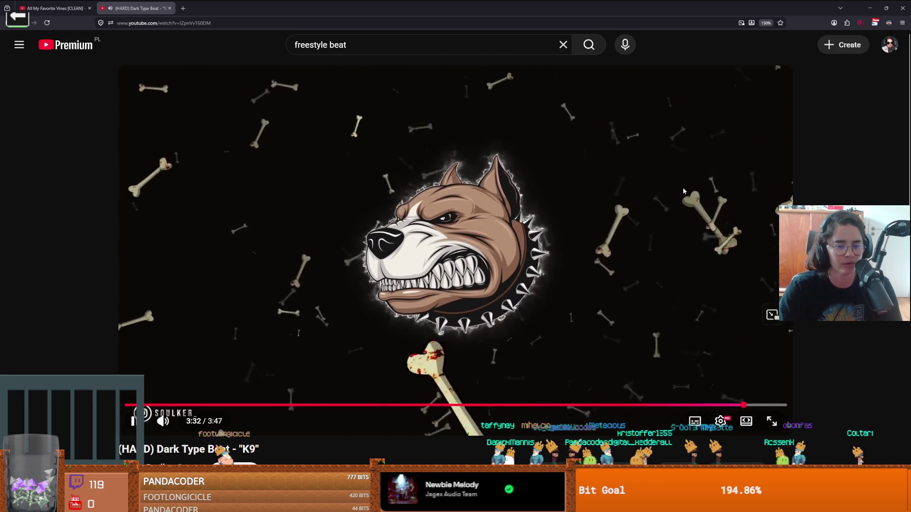
{"action": "key", "text": "alt+Tab"}
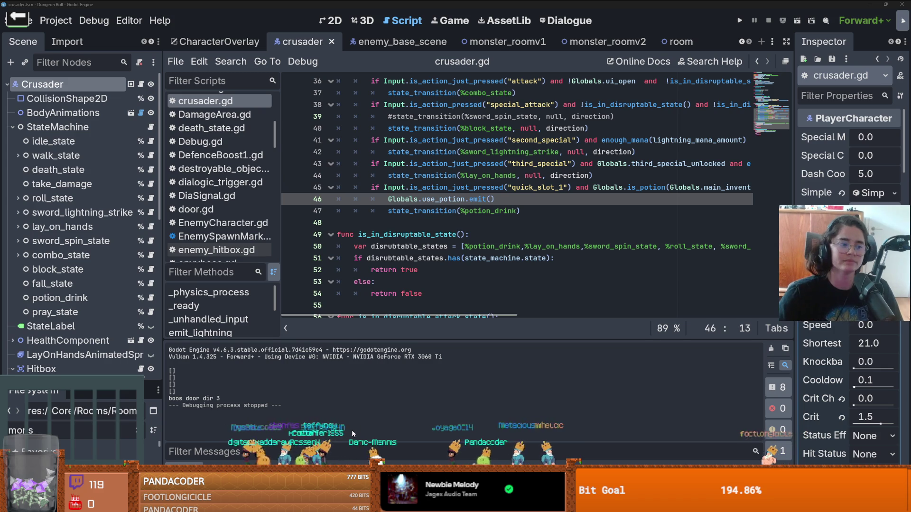
Step: Place the cursor at the end of crusader.gd line 49 and run the project
{"action": "left_click", "coordinate": [529, 234]}
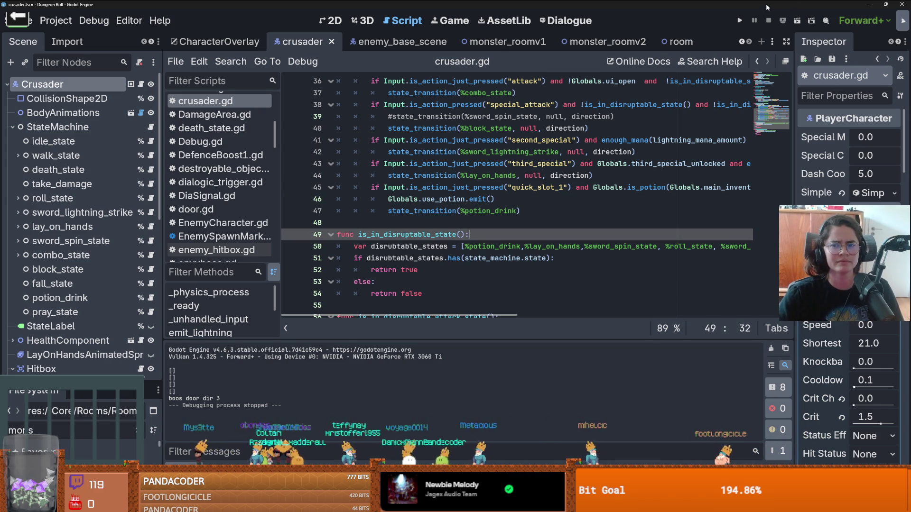
{"action": "left_click", "coordinate": [739, 21]}
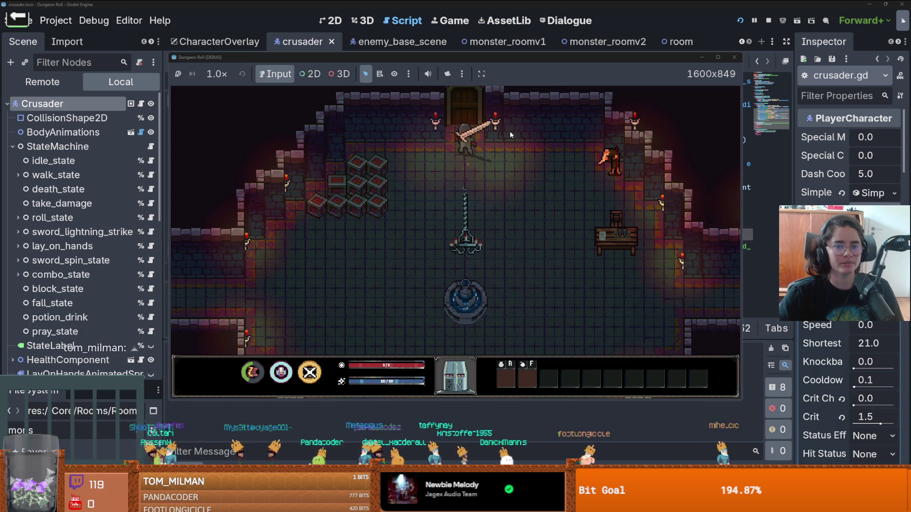
Step: Choose a room, then enter on_raycast_debug in the in-game developer console
{"action": "left_click", "coordinate": [383, 217]}
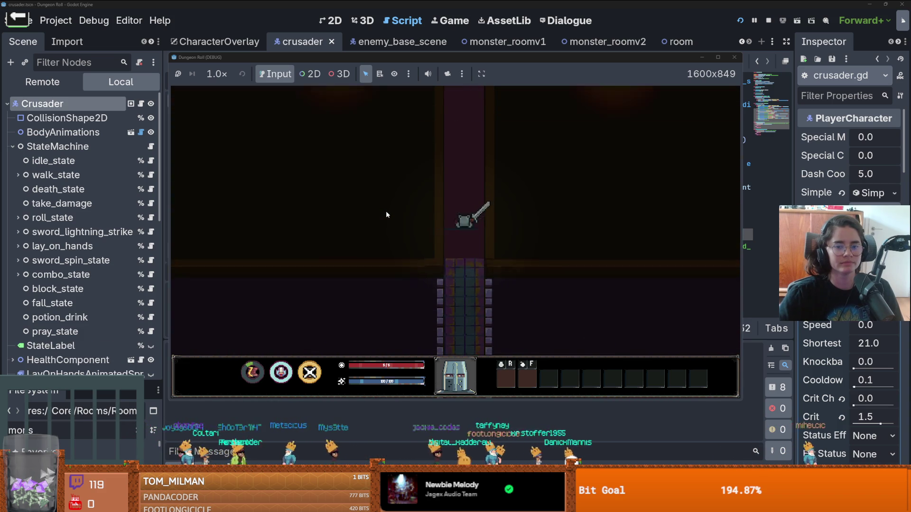
{"action": "key", "text": "grave"}
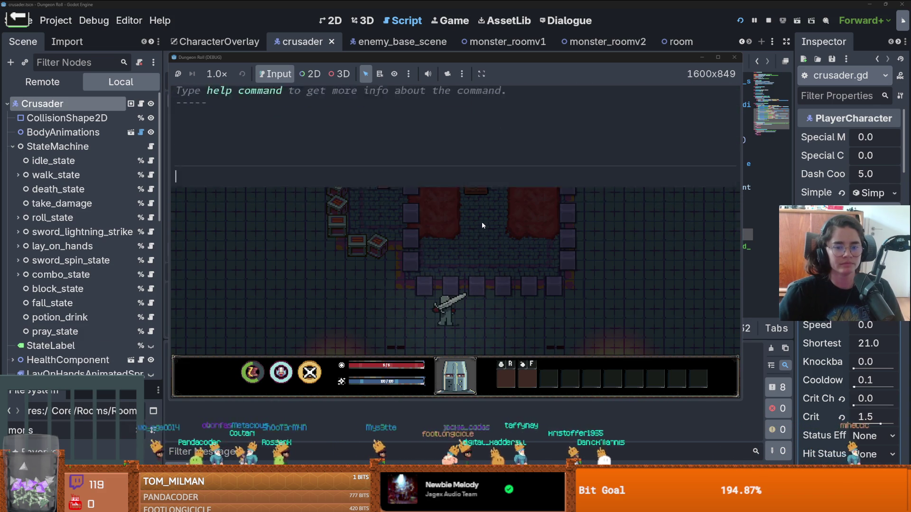
{"action": "type", "text": "on_ra"}
{"action": "key", "text": "Tab"}
{"action": "key", "text": "Return"}
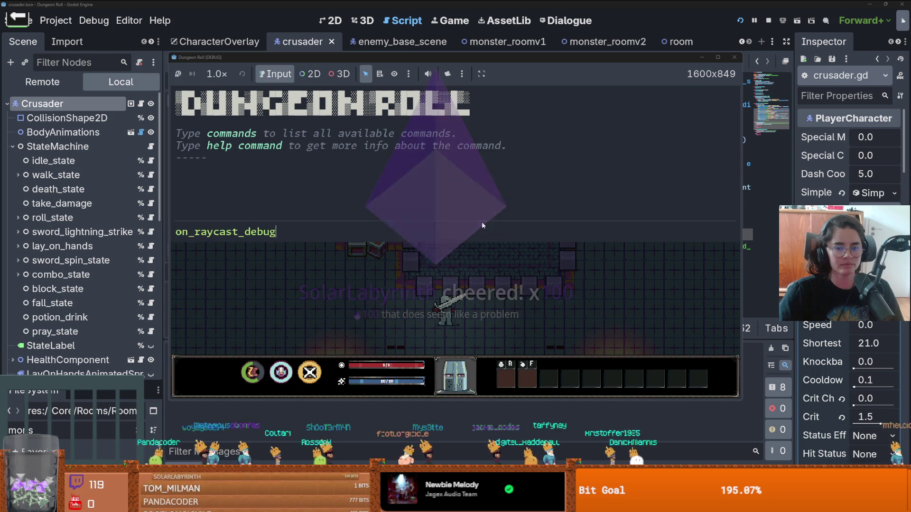
{"action": "type", "text": "a"}
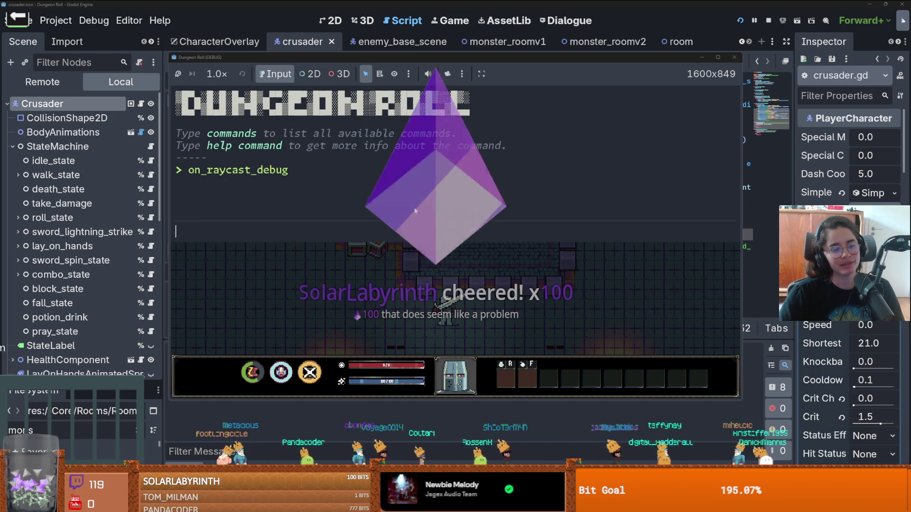
Step: Close the console, walk the knight left, then reopen and close the console
{"action": "key", "text": "grave"}
{"action": "key", "text": "a"}
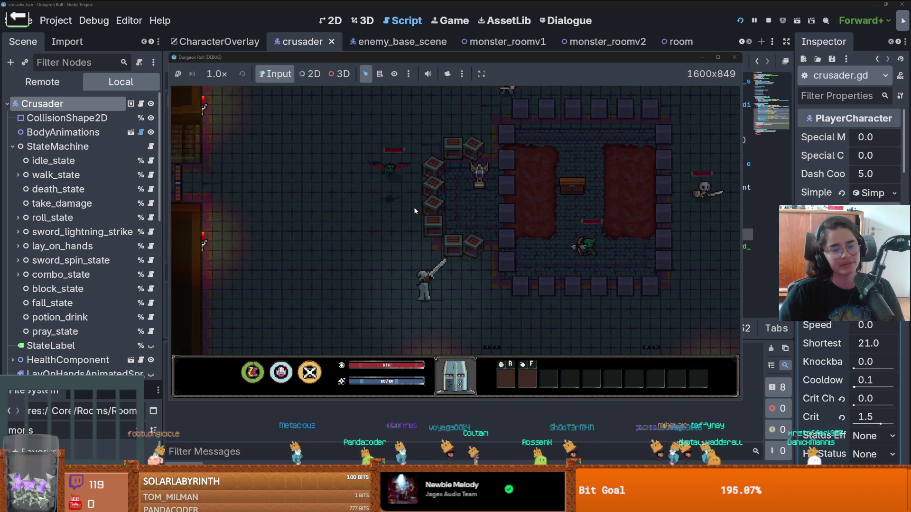
{"action": "key", "text": "grave"}
{"action": "type", "text": "on_raycast_debug"}
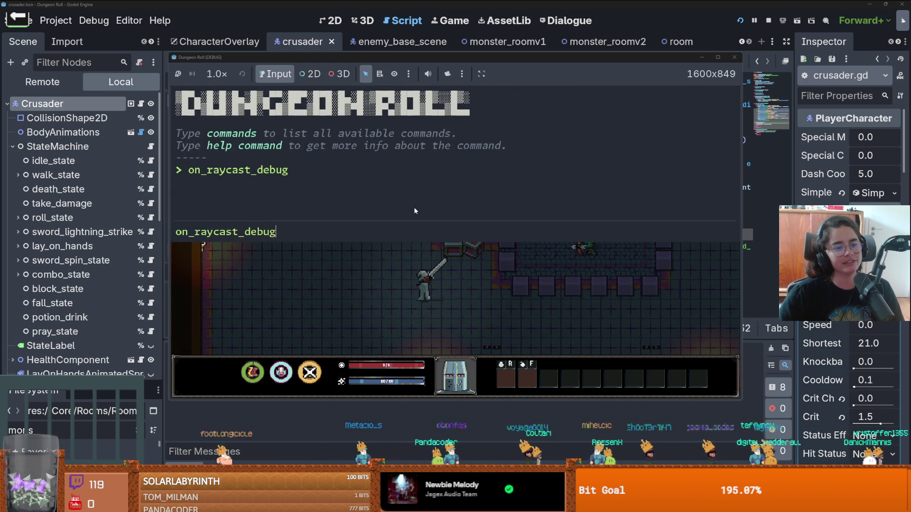
{"action": "key", "text": "quoteleft"}
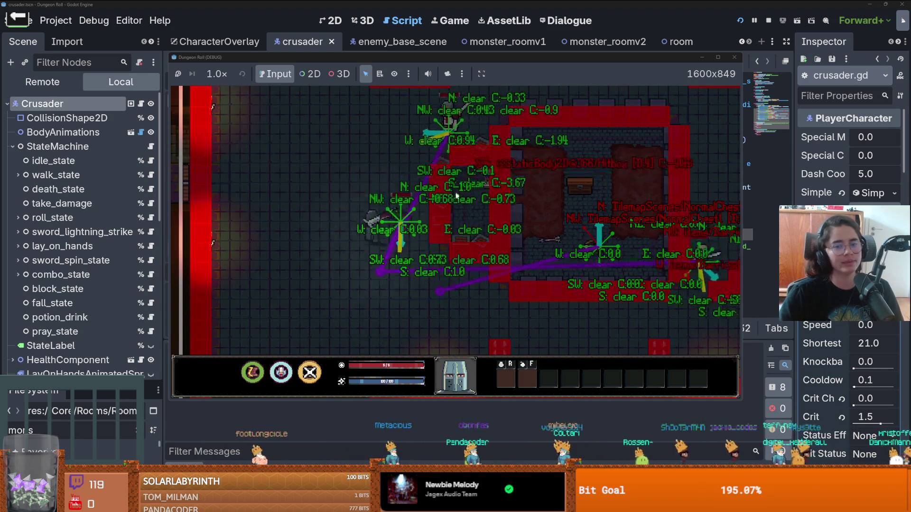
Step: Walk the Crusader up, right, down and back up through the room, then quit the game
{"action": "key", "text": "w"}
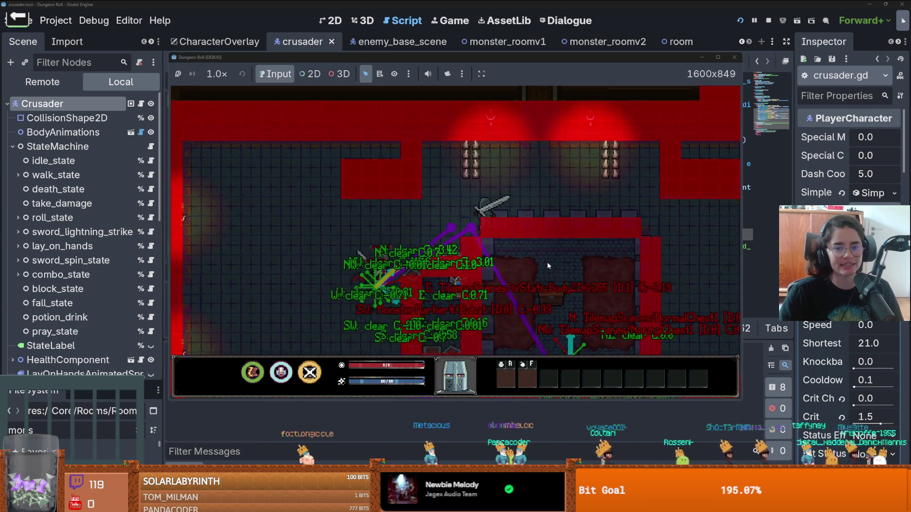
{"action": "key", "text": "d"}
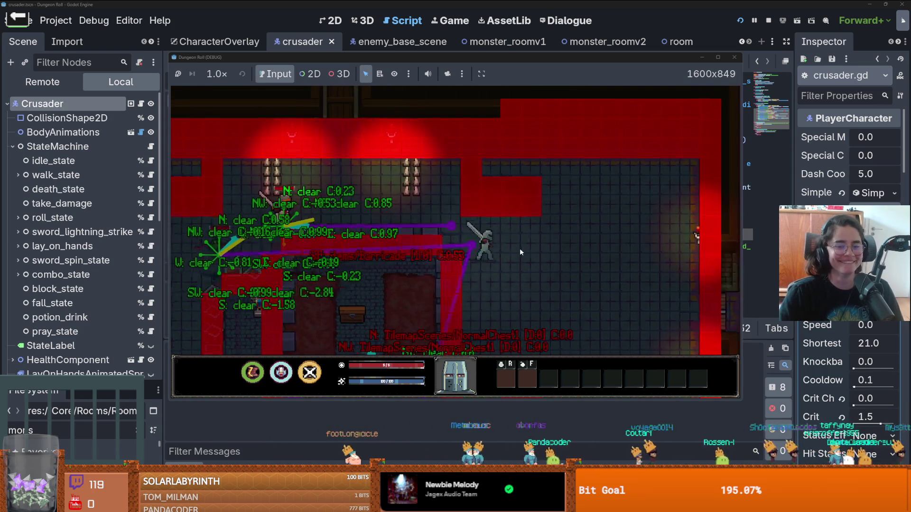
{"action": "key", "text": "s"}
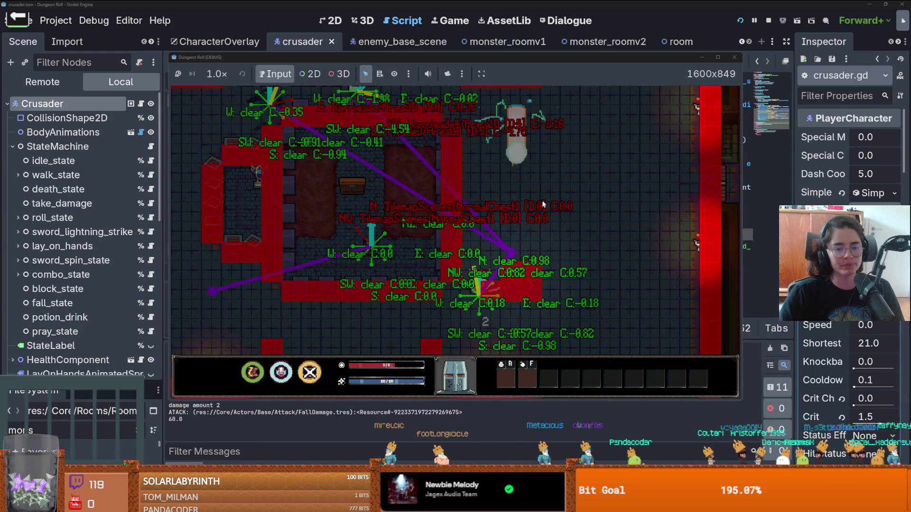
{"action": "key", "text": "w"}
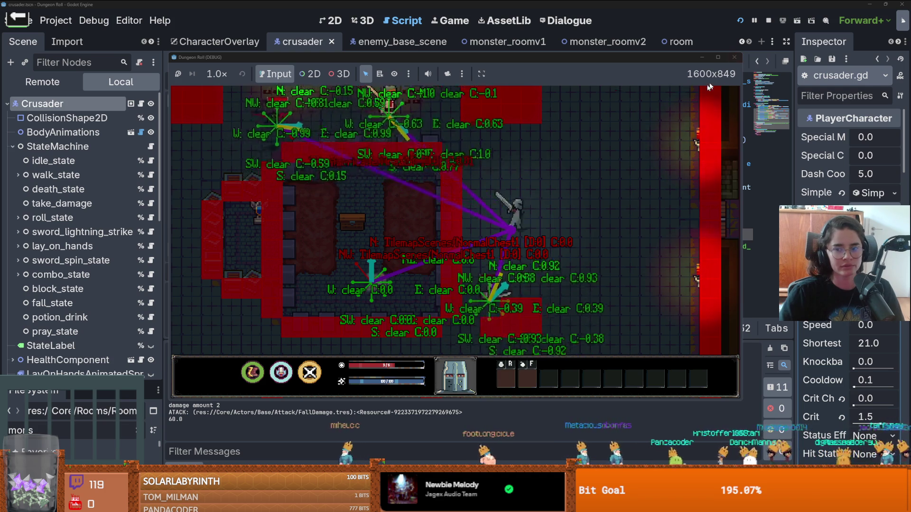
{"action": "key", "text": "w"}
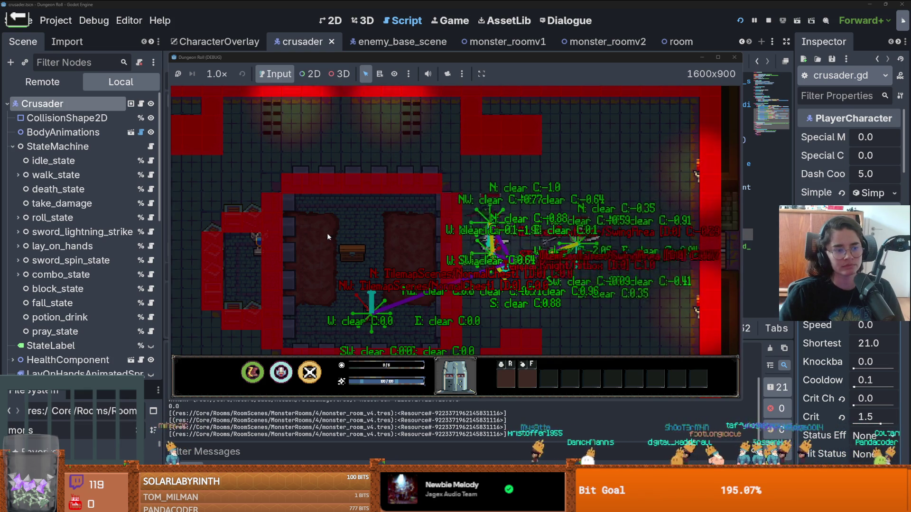
{"action": "left_click", "coordinate": [455, 262]}
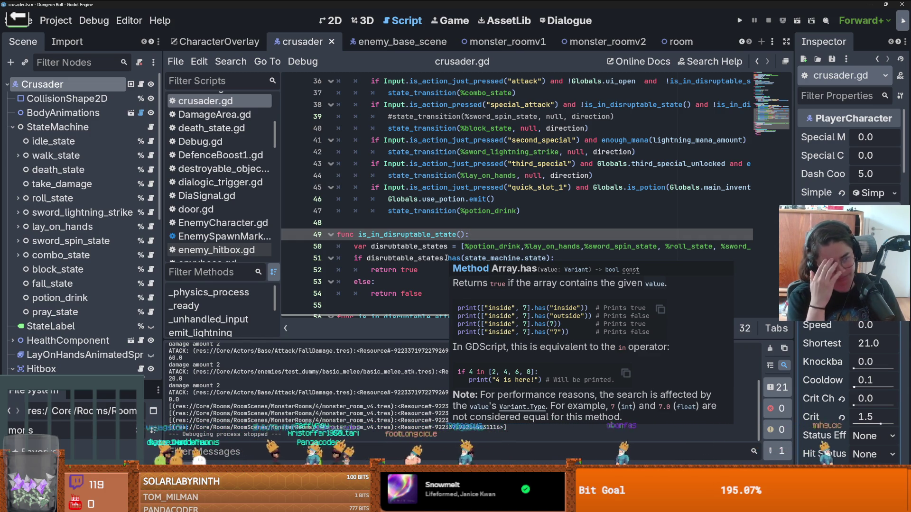
Step: Review crusader.gd's input code around line 43 and save the script
{"action": "left_click", "coordinate": [552, 164]}
{"action": "key", "text": "ctrl+s"}
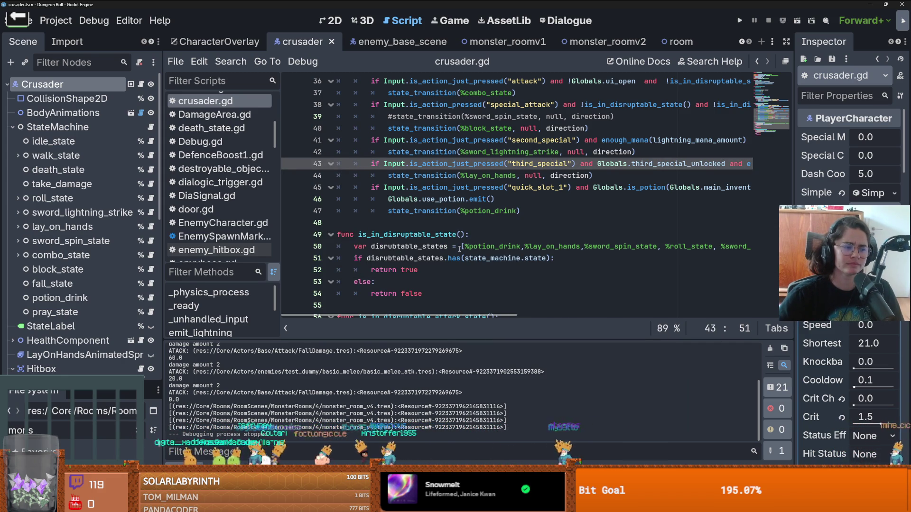
{"action": "scroll", "coordinate": [457, 250], "scroll_direction": "down", "scroll_amount": 2}
{"action": "scroll", "coordinate": [456, 251], "scroll_direction": "up", "scroll_amount": 4}
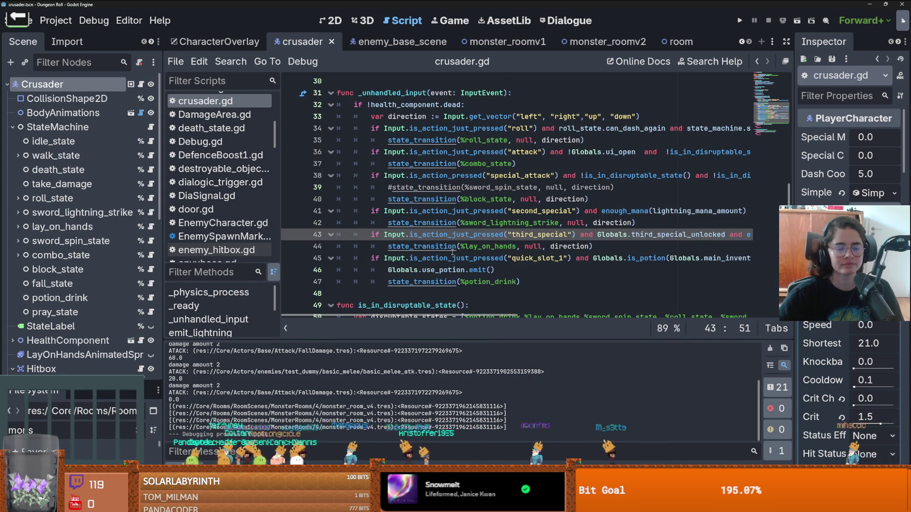
{"action": "scroll", "coordinate": [452, 252], "scroll_direction": "down", "scroll_amount": 3}
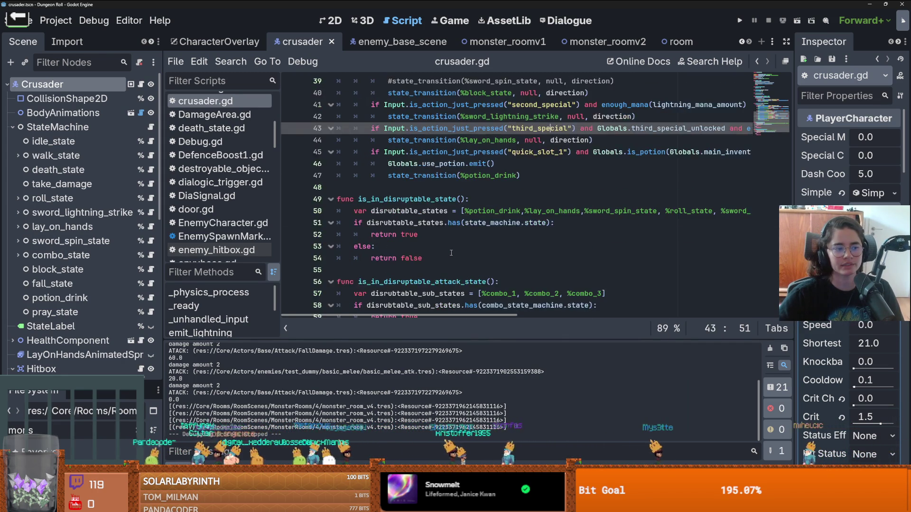
Step: Look over the code near blank line 48 and bring up the monster_roomv2 scene
{"action": "left_click", "coordinate": [524, 190]}
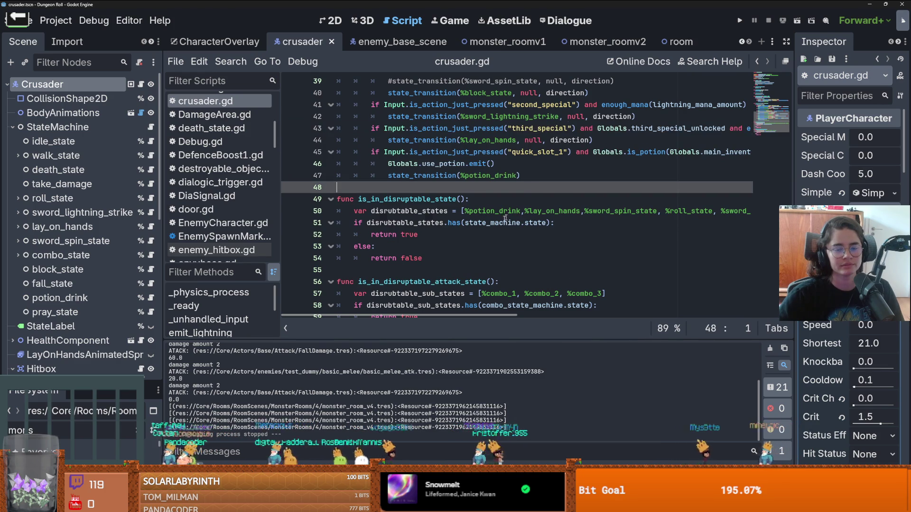
{"action": "scroll", "coordinate": [524, 190], "scroll_direction": "up", "scroll_amount": 4}
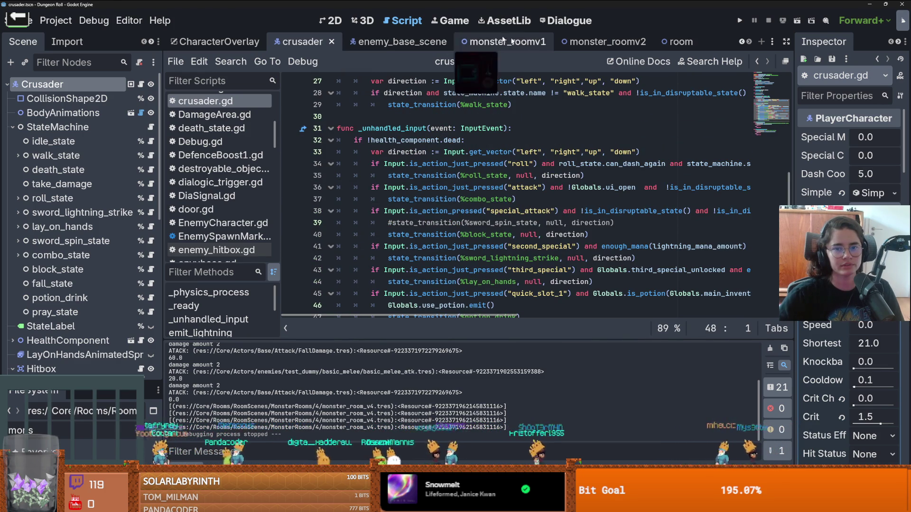
{"action": "left_click", "coordinate": [605, 42]}
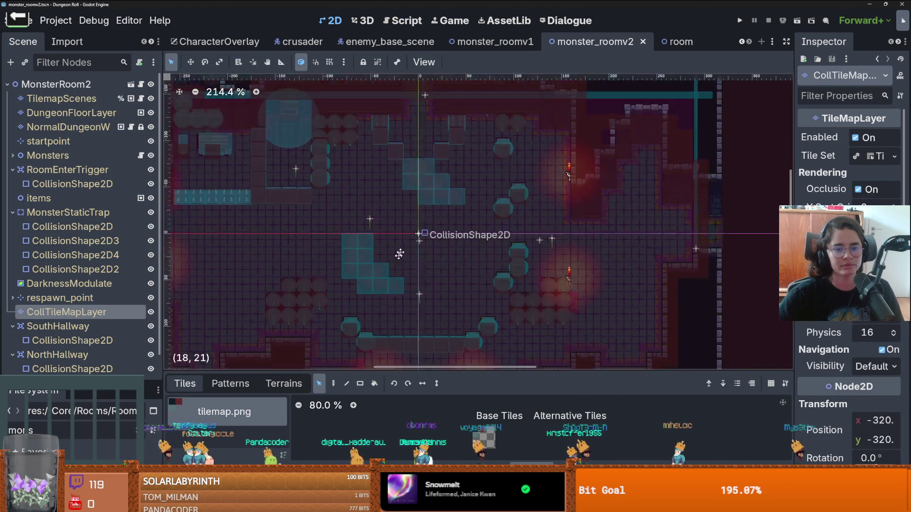
Step: Flip between the monster_roomv1 and monster_roomv2 scenes
{"action": "left_click", "coordinate": [494, 42]}
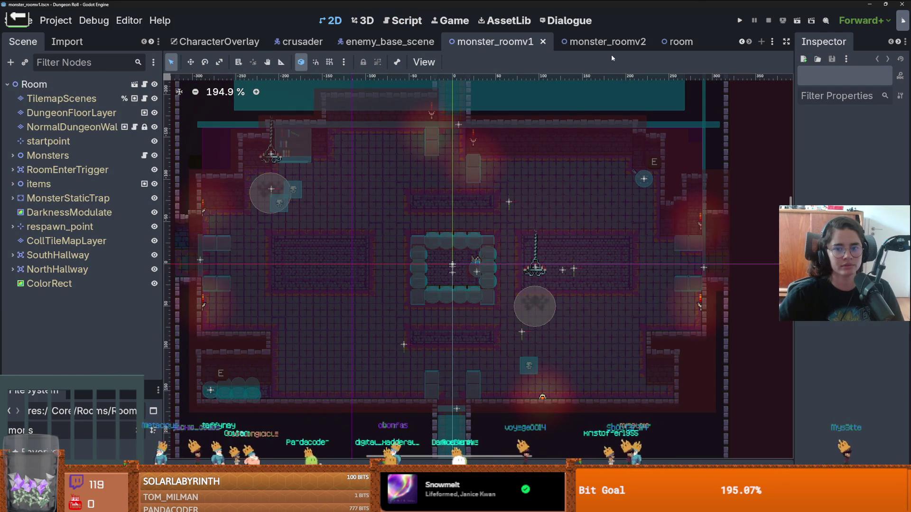
{"action": "scroll", "coordinate": [401, 292], "scroll_direction": "up", "scroll_amount": 2}
{"action": "left_click", "coordinate": [603, 42]}
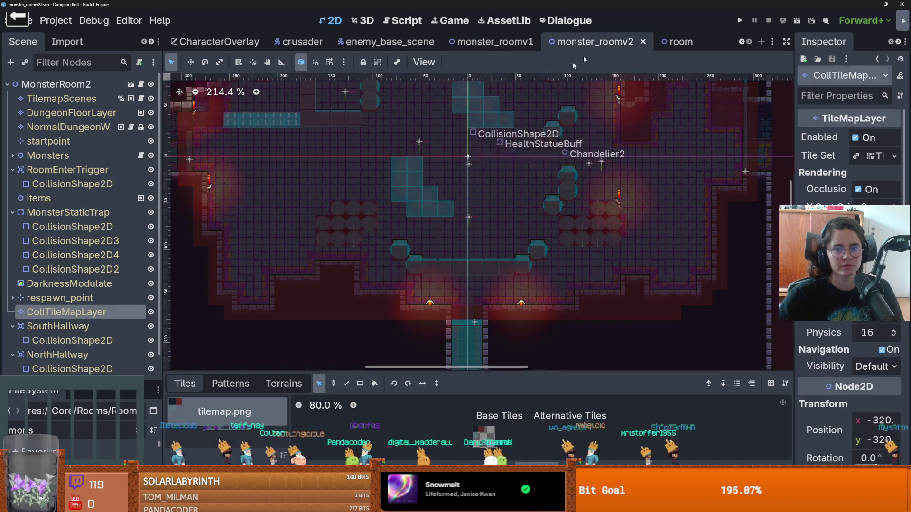
Step: Enlarge the FileSystem list and open monster_roomv3.tscn and monster_room_v4
{"action": "left_click_drag", "start_coordinate": [119, 378], "coordinate": [119, 123]}
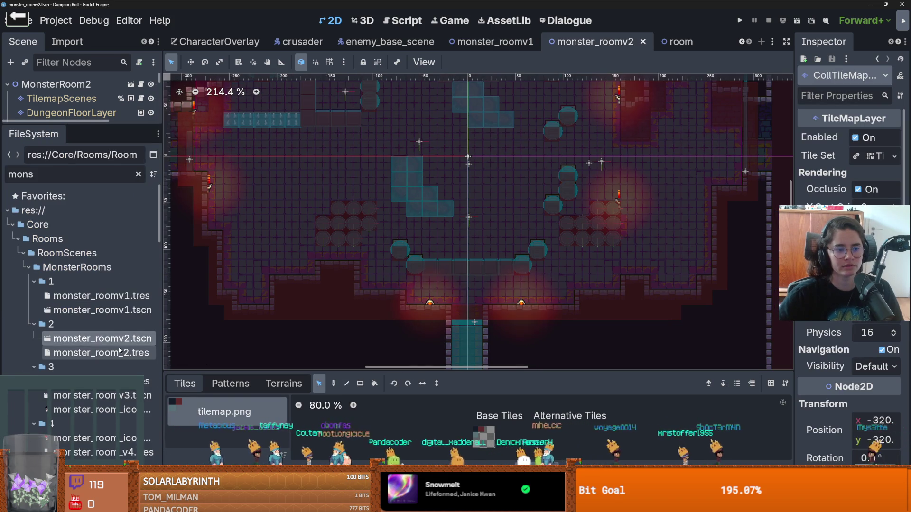
{"action": "double_click", "coordinate": [105, 396]}
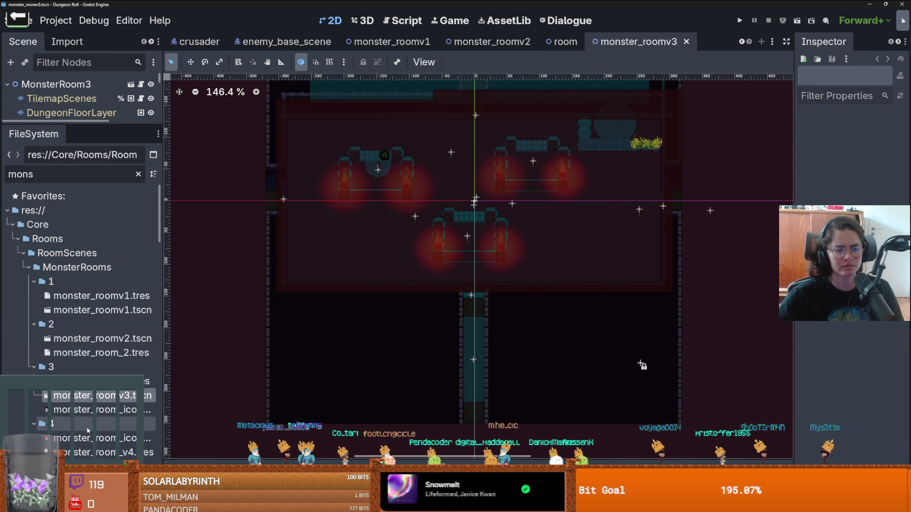
{"action": "scroll", "coordinate": [87, 430], "scroll_direction": "down", "scroll_amount": 3}
{"action": "double_click", "coordinate": [95, 394]}
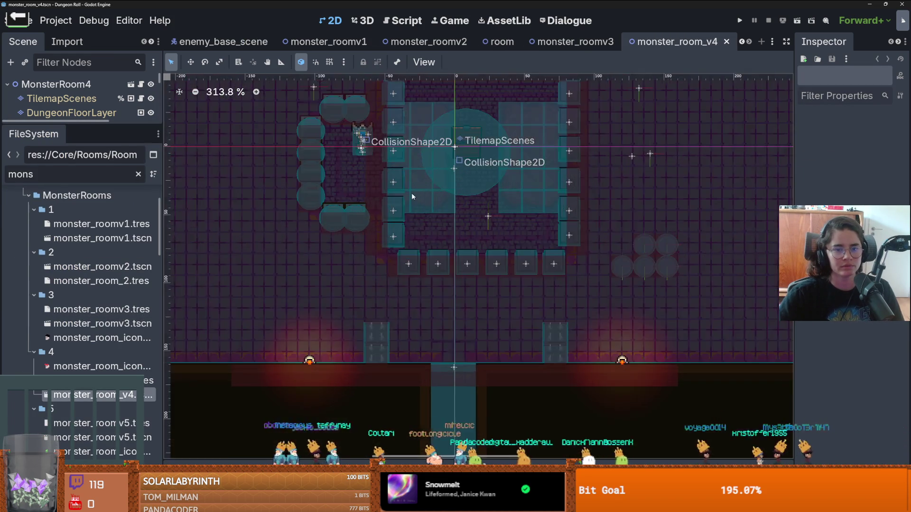
{"action": "scroll", "coordinate": [412, 196], "scroll_direction": "up", "scroll_amount": 6}
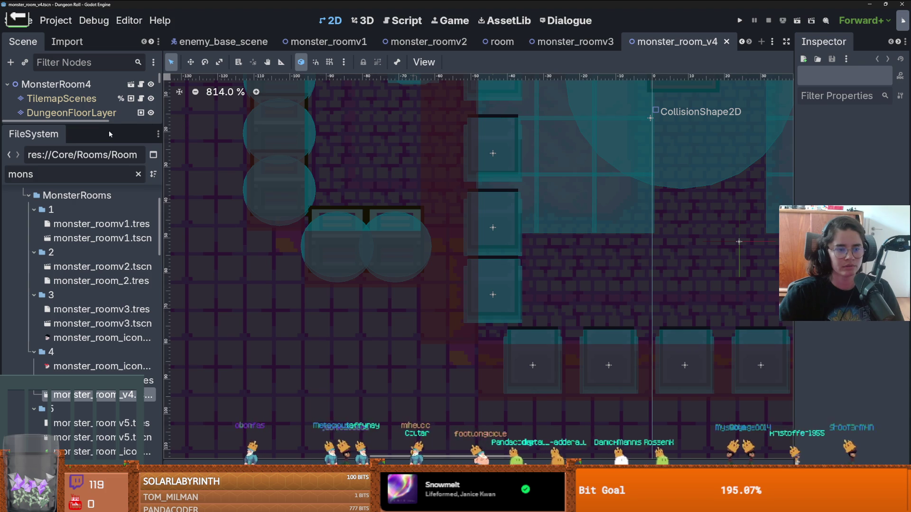
Step: Expand the items node to list the barricades and select the buff area's collision shape
{"action": "left_click_drag", "start_coordinate": [114, 125], "coordinate": [94, 309]}
{"action": "scroll", "coordinate": [72, 214], "scroll_direction": "down", "scroll_amount": 2}
{"action": "scroll", "coordinate": [19, 186], "scroll_direction": "up", "scroll_amount": 2}
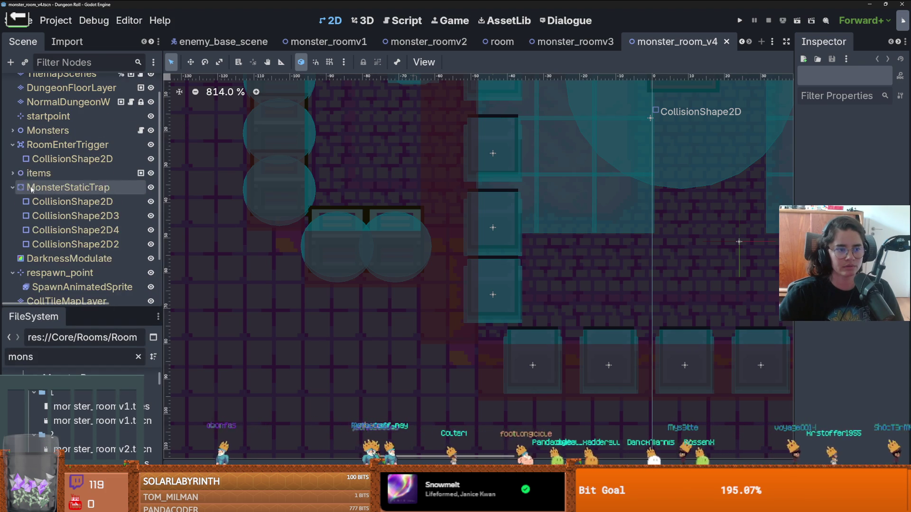
{"action": "left_click", "coordinate": [12, 173]}
{"action": "scroll", "coordinate": [463, 288], "scroll_direction": "down", "scroll_amount": 1}
{"action": "left_click", "coordinate": [427, 277]}
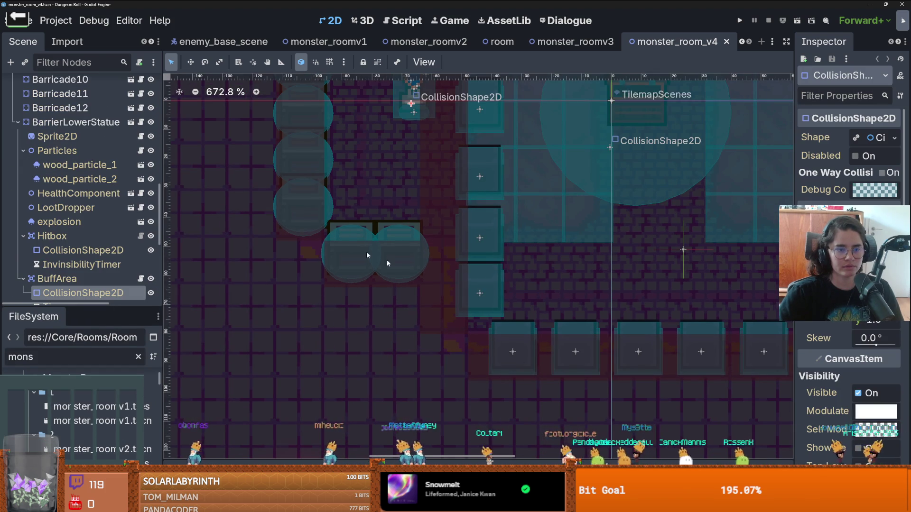
Step: Turn on grid snapping and collapse the BarrierLowerStatue node
{"action": "left_click", "coordinate": [329, 62]}
{"action": "scroll", "coordinate": [455, 298], "scroll_direction": "up", "scroll_amount": 4}
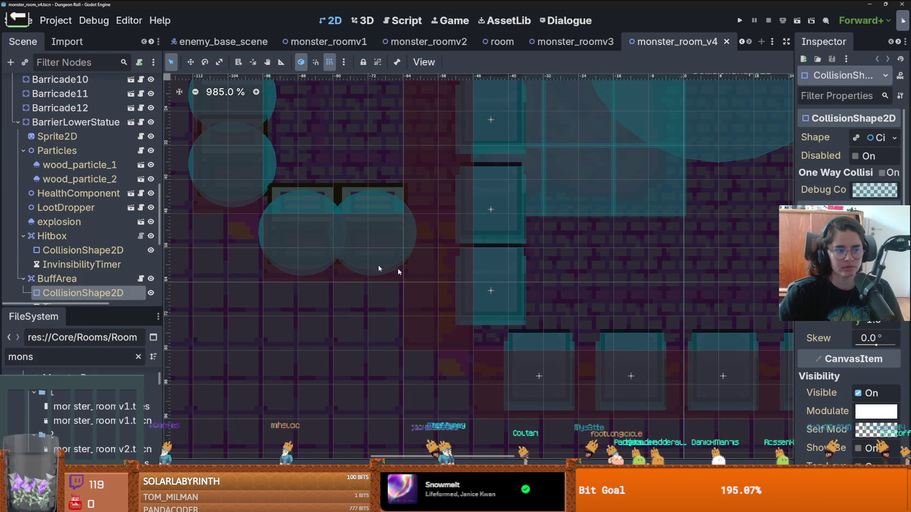
{"action": "scroll", "coordinate": [378, 275], "scroll_direction": "down", "scroll_amount": 2}
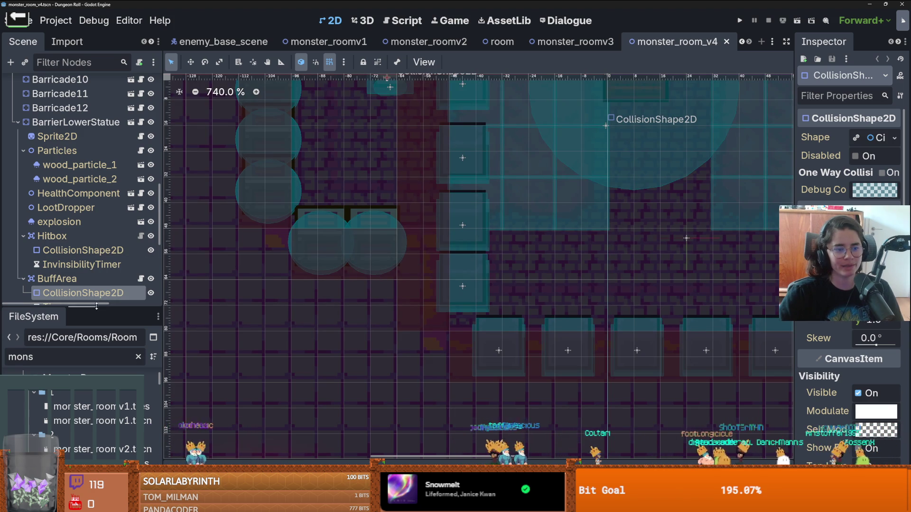
{"action": "left_click_drag", "start_coordinate": [97, 306], "coordinate": [97, 364]}
{"action": "scroll", "coordinate": [71, 213], "scroll_direction": "up", "scroll_amount": 3}
{"action": "left_click", "coordinate": [18, 226]}
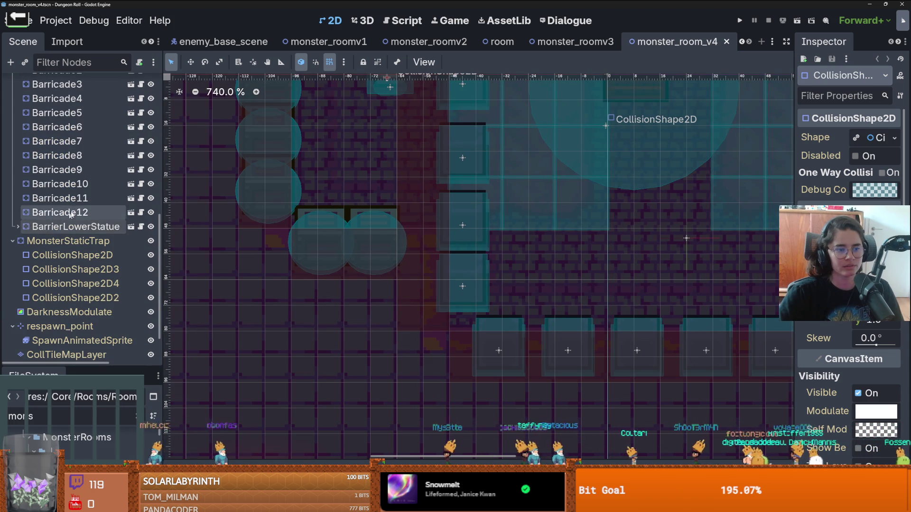
Step: Locate Barricade6, 7, 9, 10, 12, 17 and 18 by selecting each in the Scene dock
{"action": "left_click", "coordinate": [60, 212]}
{"action": "scroll", "coordinate": [340, 268], "scroll_direction": "down", "scroll_amount": 4}
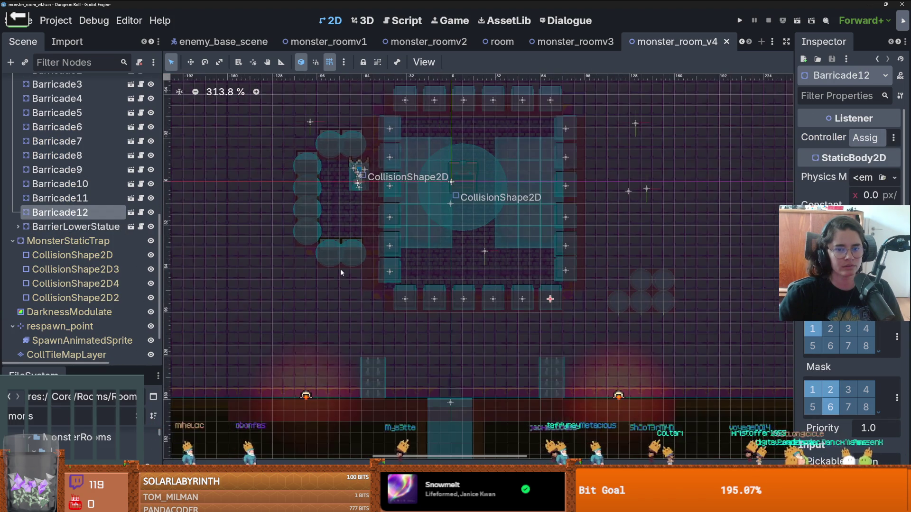
{"action": "left_click", "coordinate": [60, 141]}
{"action": "left_click", "coordinate": [77, 131]}
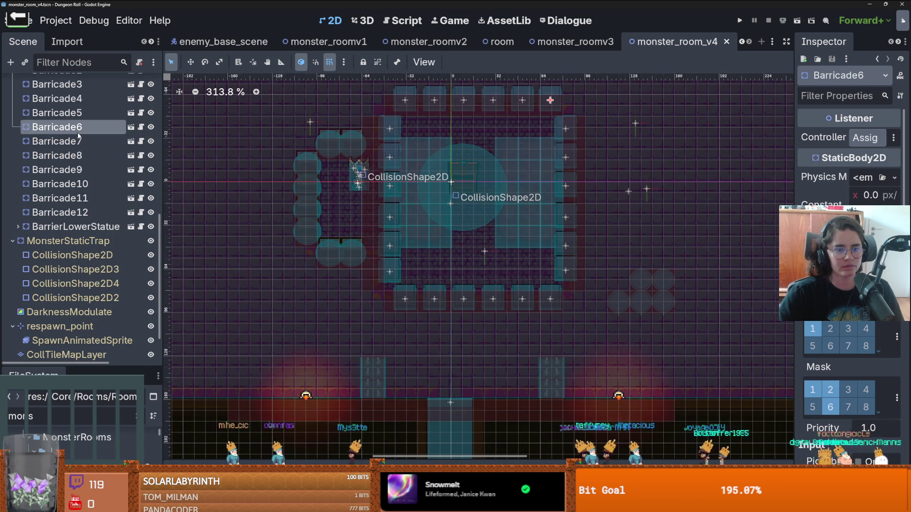
{"action": "left_click", "coordinate": [59, 141]}
{"action": "left_click", "coordinate": [59, 170]}
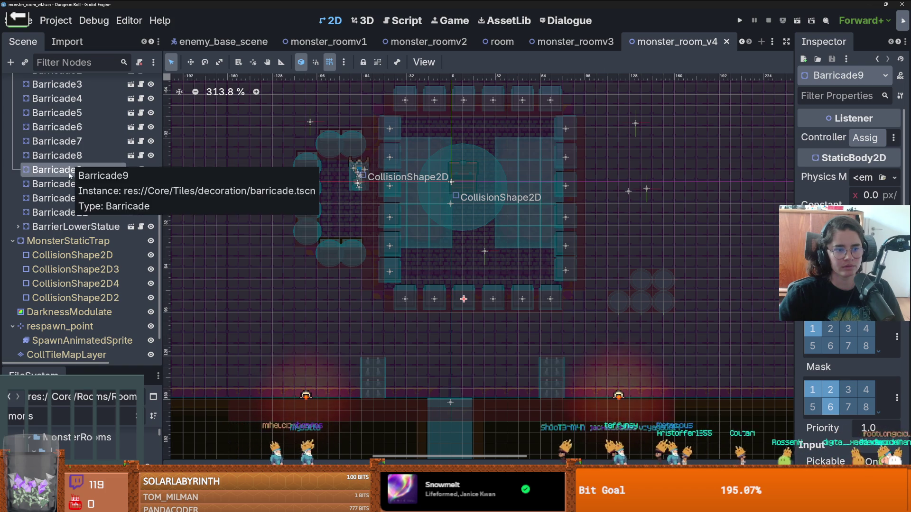
{"action": "left_click", "coordinate": [60, 184]}
{"action": "left_click", "coordinate": [60, 212]}
{"action": "scroll", "coordinate": [64, 199], "scroll_direction": "up", "scroll_amount": 4}
{"action": "left_click", "coordinate": [62, 158]}
{"action": "left_click", "coordinate": [60, 130]}
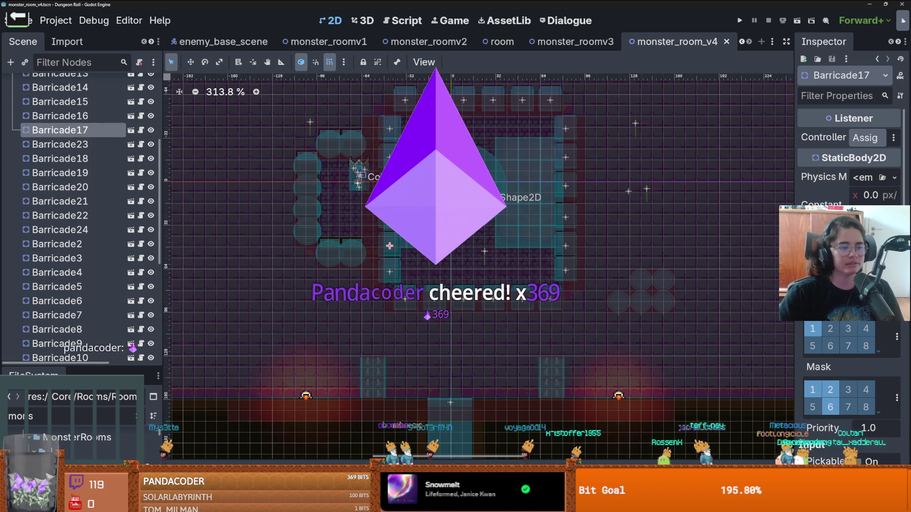
{"action": "scroll", "coordinate": [57, 175], "scroll_direction": "up", "scroll_amount": 4}
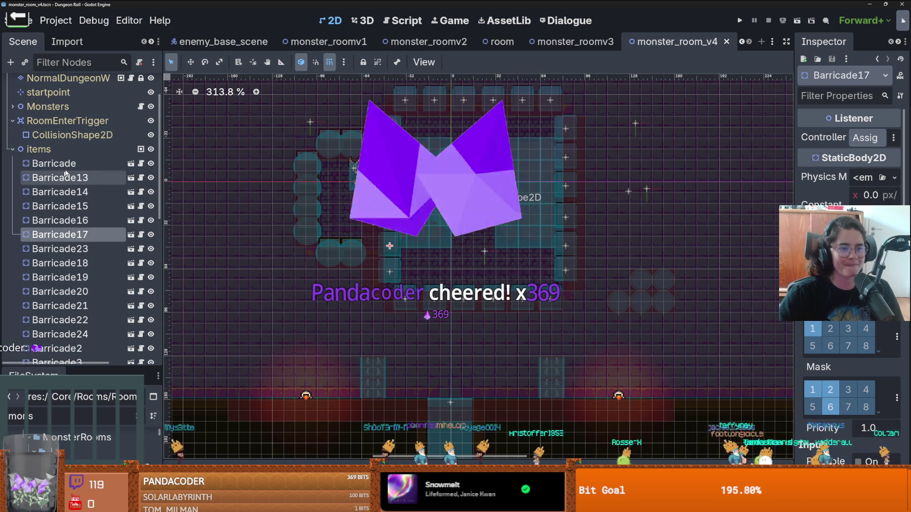
Step: Select Barricade13 through Barricade16 and drag them left and down against the side wall
{"action": "left_click", "coordinate": [75, 164]}
{"action": "left_click", "coordinate": [71, 178]}
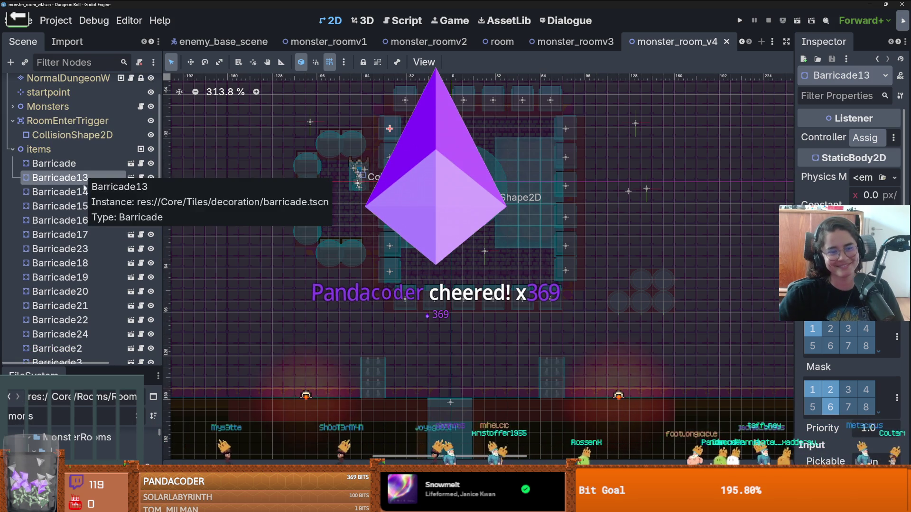
{"action": "left_click", "coordinate": [82, 192], "text": "shift"}
{"action": "left_click", "coordinate": [79, 221], "text": "shift"}
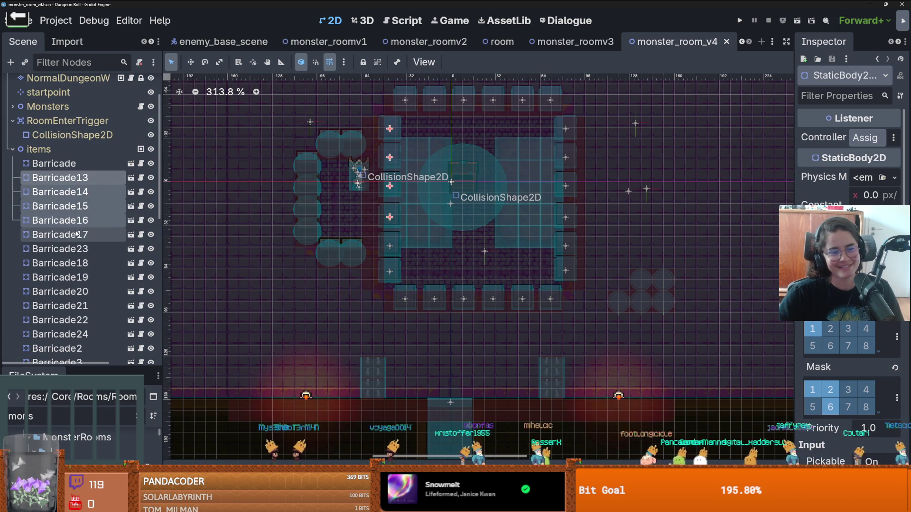
{"action": "scroll", "coordinate": [371, 239], "scroll_direction": "up", "scroll_amount": 4}
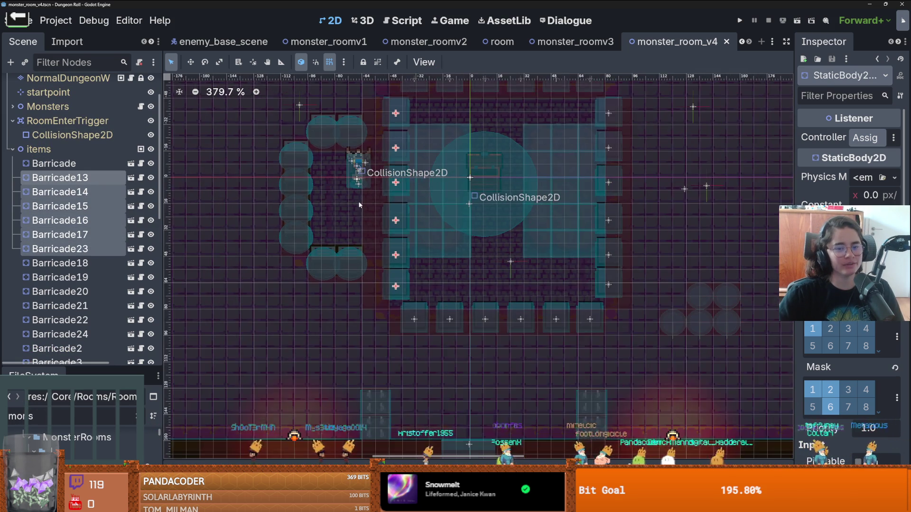
{"action": "scroll", "coordinate": [388, 237], "scroll_direction": "up", "scroll_amount": 2}
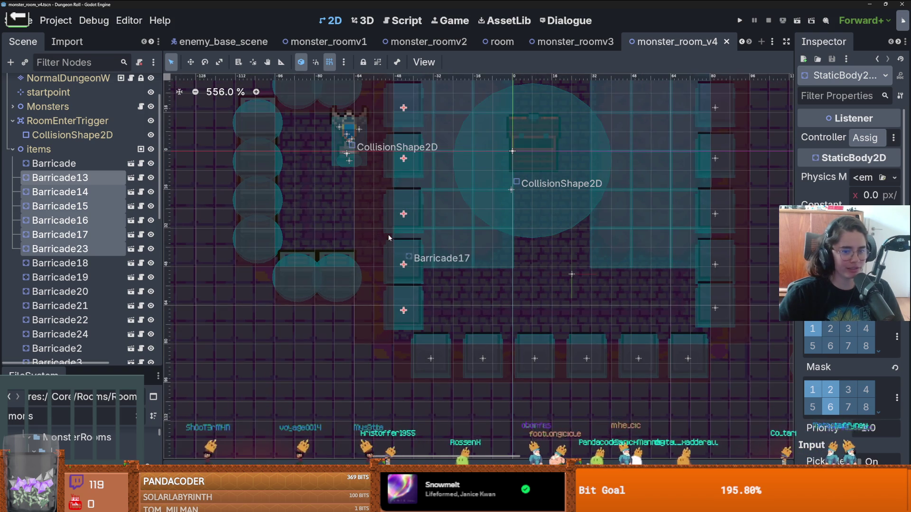
{"action": "left_click_drag", "start_coordinate": [401, 214], "coordinate": [370, 232]}
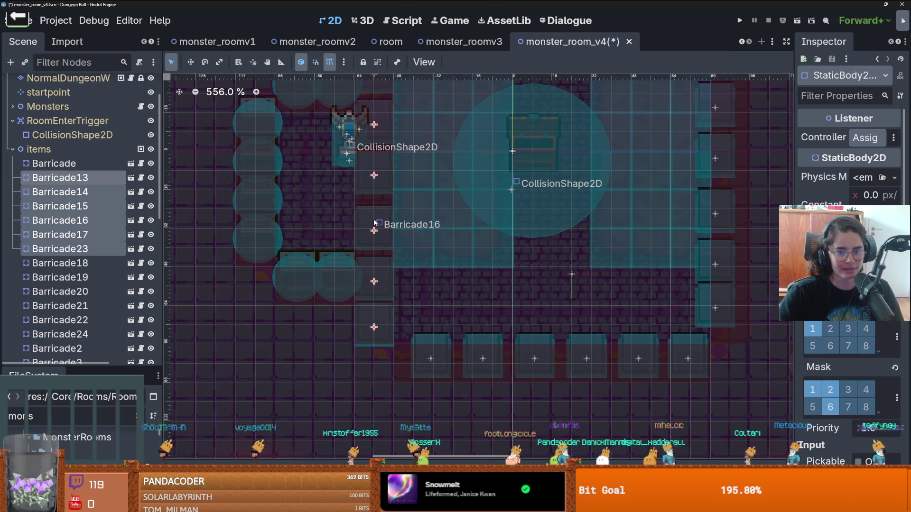
{"action": "scroll", "coordinate": [350, 285], "scroll_direction": "down", "scroll_amount": 4}
{"action": "scroll", "coordinate": [351, 285], "scroll_direction": "up", "scroll_amount": 4}
{"action": "left_click", "coordinate": [357, 286]}
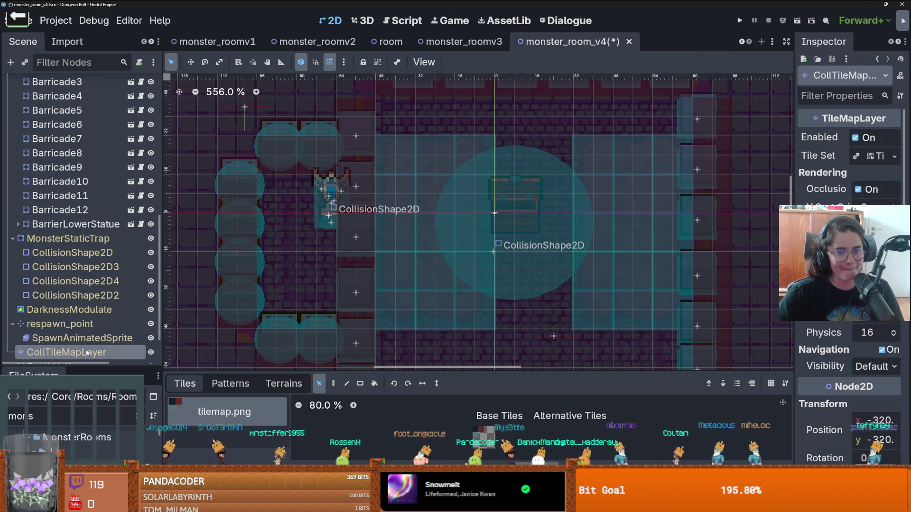
Step: Inspect Barricade21's position, then clear the selection
{"action": "scroll", "coordinate": [101, 289], "scroll_direction": "down", "scroll_amount": 2}
{"action": "scroll", "coordinate": [101, 289], "scroll_direction": "up", "scroll_amount": 10}
{"action": "left_click", "coordinate": [60, 164]}
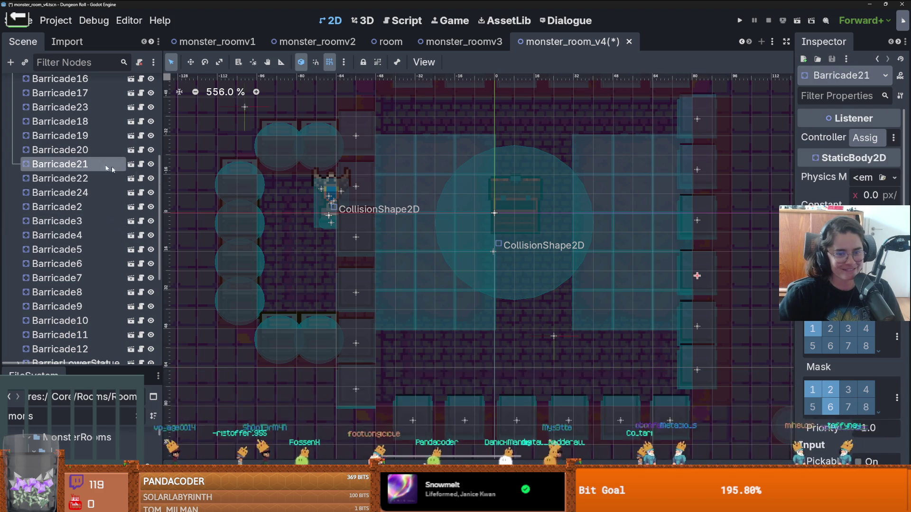
{"action": "scroll", "coordinate": [435, 285], "scroll_direction": "up", "scroll_amount": 3}
{"action": "left_click", "coordinate": [334, 295]}
{"action": "scroll", "coordinate": [339, 292], "scroll_direction": "down", "scroll_amount": 9}
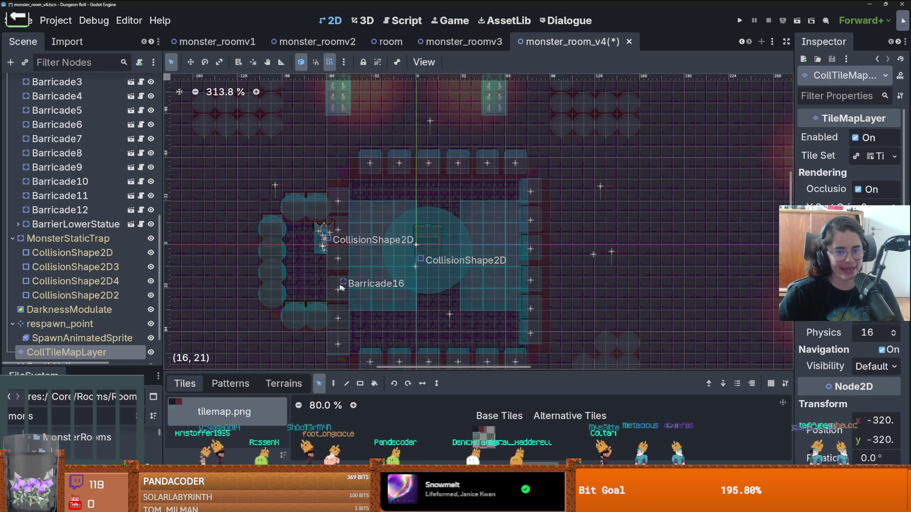
{"action": "scroll", "coordinate": [94, 153], "scroll_direction": "up", "scroll_amount": 10}
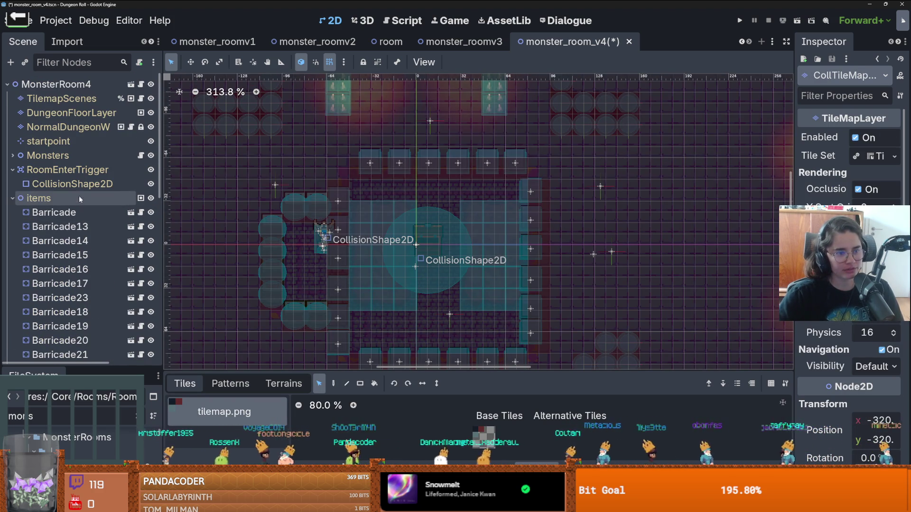
Step: Multi-select Barricade13–17, then check Barricade23 and Barricade17 individually
{"action": "left_click", "coordinate": [84, 231]}
{"action": "left_click", "coordinate": [80, 242], "text": "shift"}
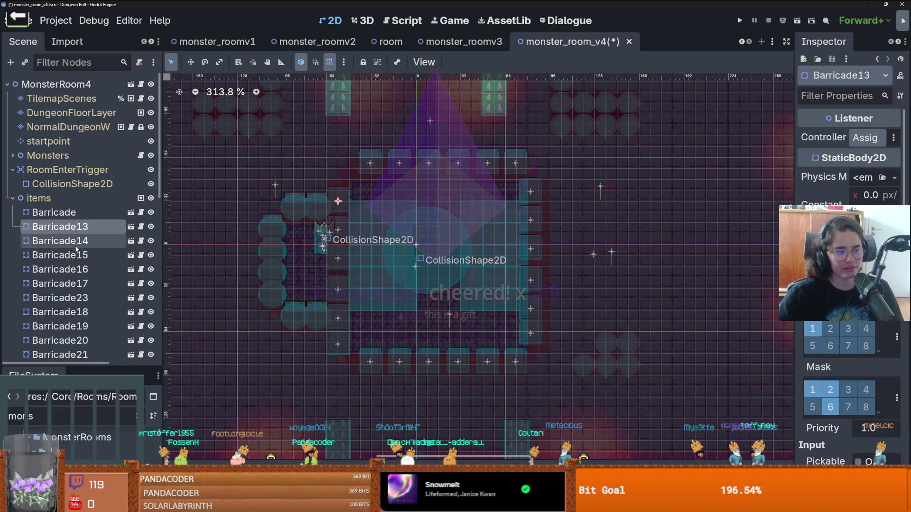
{"action": "left_click", "coordinate": [78, 257], "text": "shift"}
{"action": "left_click", "coordinate": [76, 270], "text": "shift"}
{"action": "left_click", "coordinate": [76, 284], "text": "shift"}
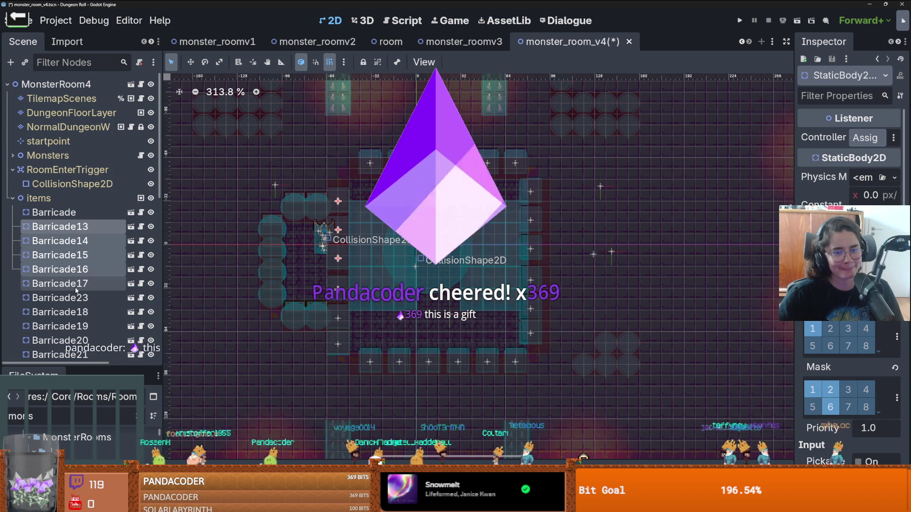
{"action": "left_click", "coordinate": [73, 299]}
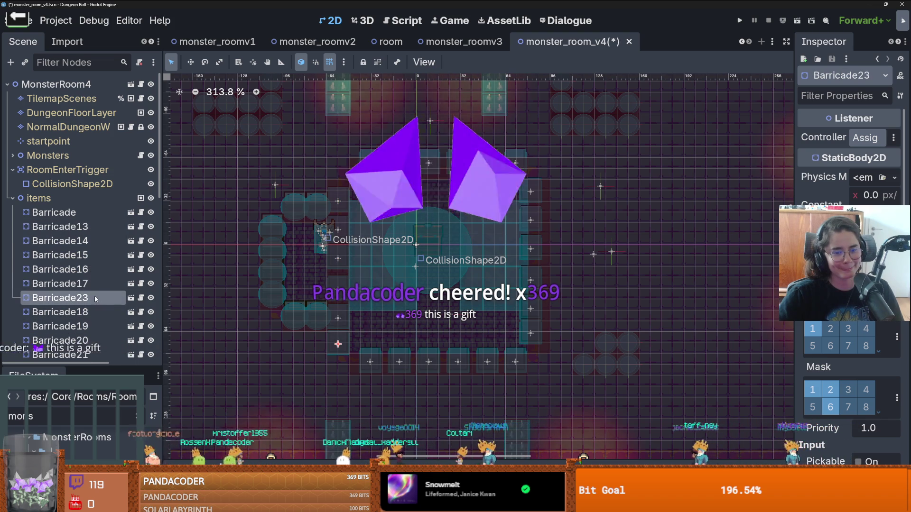
{"action": "left_click", "coordinate": [85, 285]}
{"action": "scroll", "coordinate": [329, 326], "scroll_direction": "up", "scroll_amount": 5}
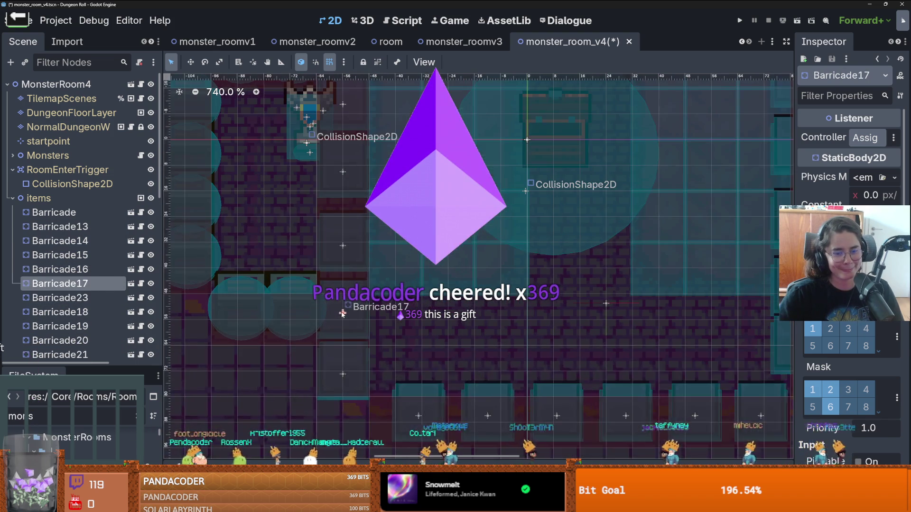
{"action": "left_click", "coordinate": [346, 283]}
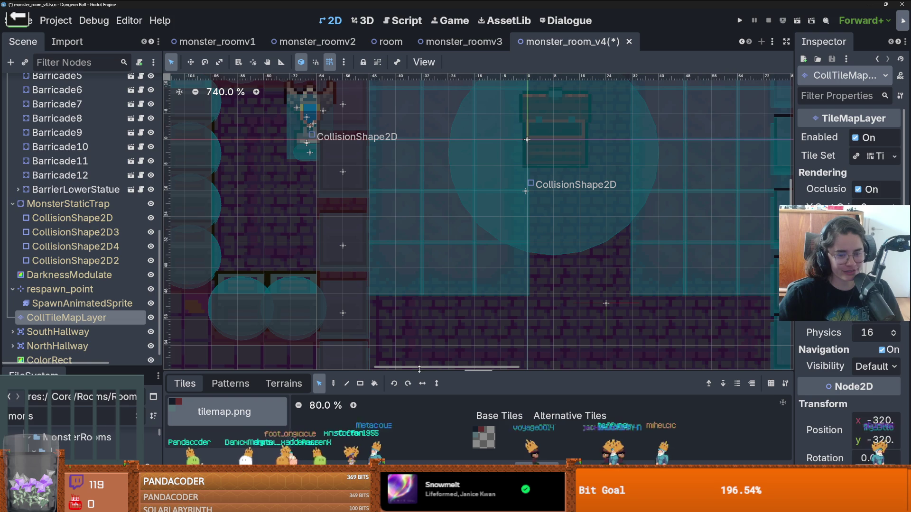
Step: Check where Barricade8, Barricade4, Barricade23 and Barricade15 sit in the room
{"action": "scroll", "coordinate": [91, 277], "scroll_direction": "up", "scroll_amount": 4}
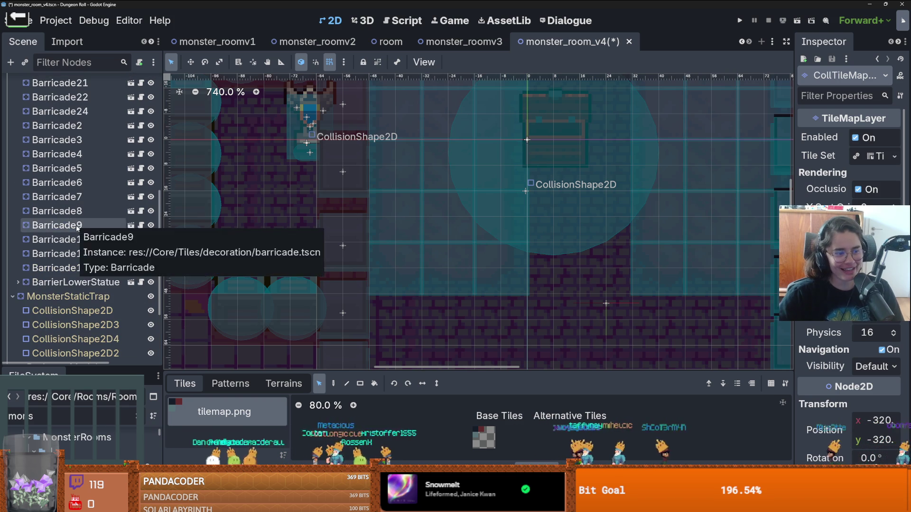
{"action": "left_click", "coordinate": [75, 212]}
{"action": "scroll", "coordinate": [311, 261], "scroll_direction": "down", "scroll_amount": 2}
{"action": "scroll", "coordinate": [306, 259], "scroll_direction": "up", "scroll_amount": 1}
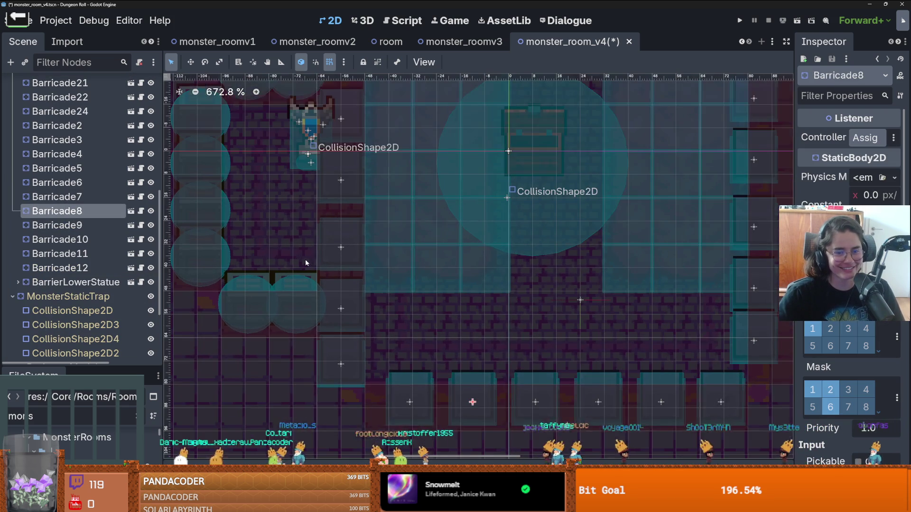
{"action": "key", "text": "Up"}
{"action": "key", "text": "Up"}
{"action": "key", "text": "Up"}
{"action": "scroll", "coordinate": [66, 222], "scroll_direction": "up", "scroll_amount": 4}
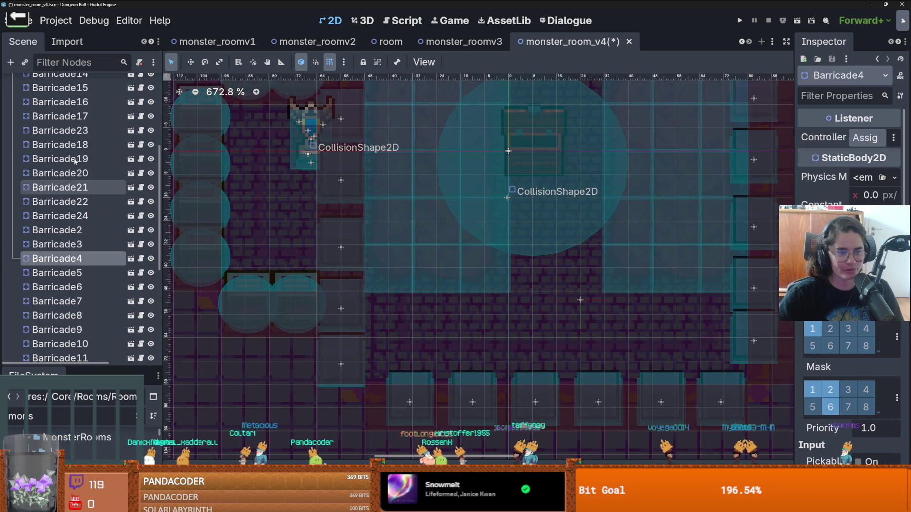
{"action": "left_click", "coordinate": [73, 131]}
{"action": "scroll", "coordinate": [73, 133], "scroll_direction": "up", "scroll_amount": 5}
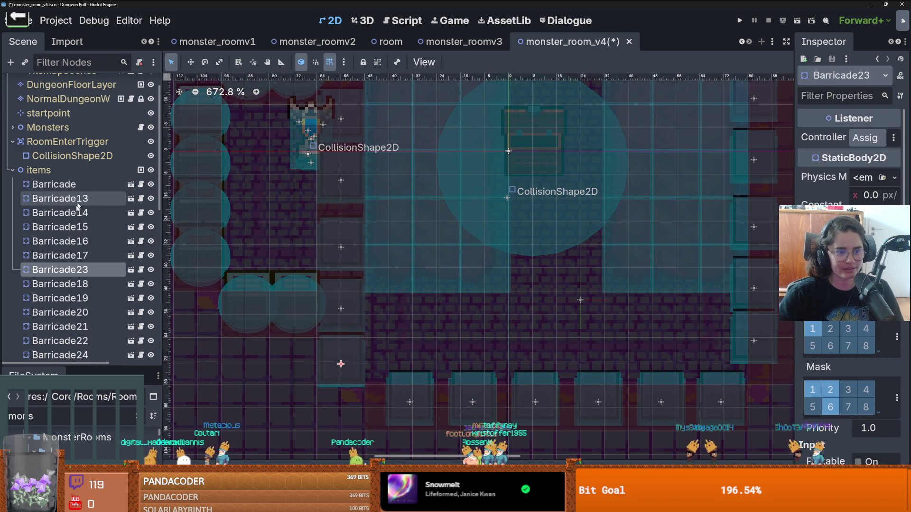
{"action": "left_click", "coordinate": [71, 228]}
{"action": "scroll", "coordinate": [318, 198], "scroll_direction": "down", "scroll_amount": 5}
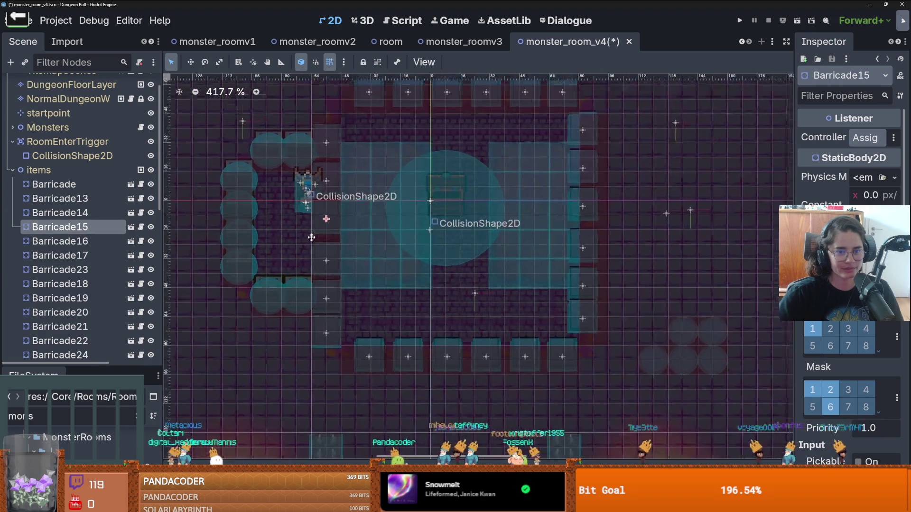
{"action": "left_click", "coordinate": [60, 198]}
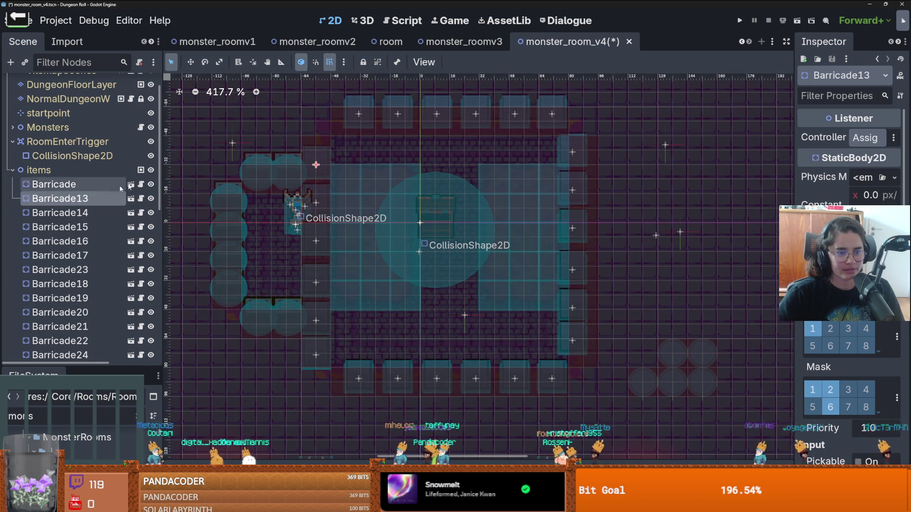
{"action": "scroll", "coordinate": [321, 151], "scroll_direction": "up", "scroll_amount": 4}
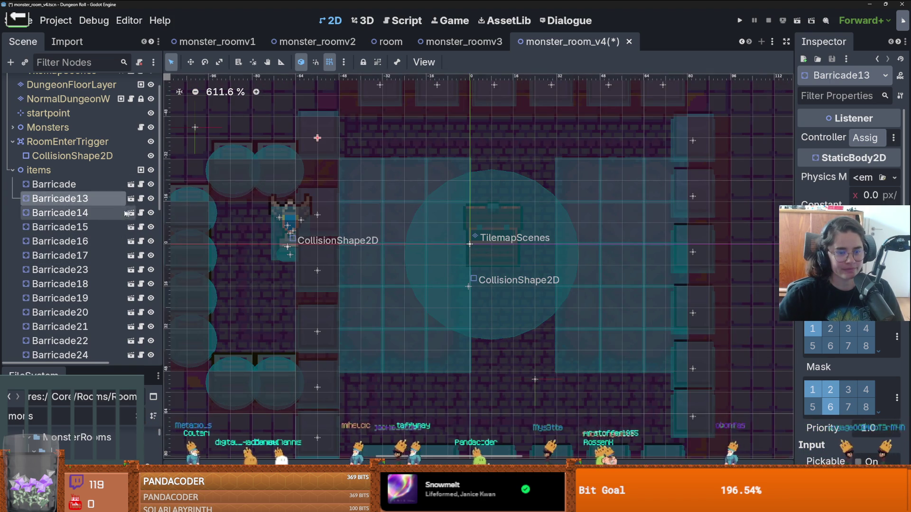
{"action": "left_click", "coordinate": [105, 217]}
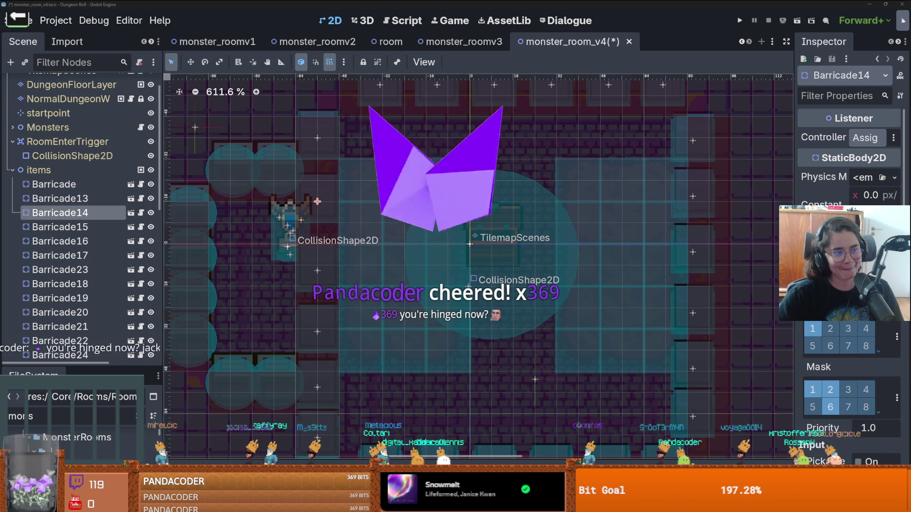
{"action": "left_click", "coordinate": [320, 200]}
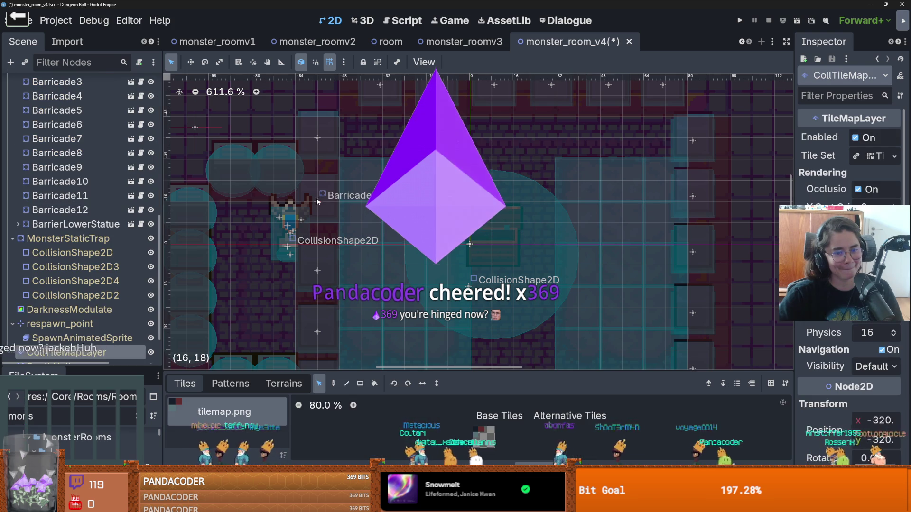
{"action": "scroll", "coordinate": [109, 278], "scroll_direction": "down", "scroll_amount": 1}
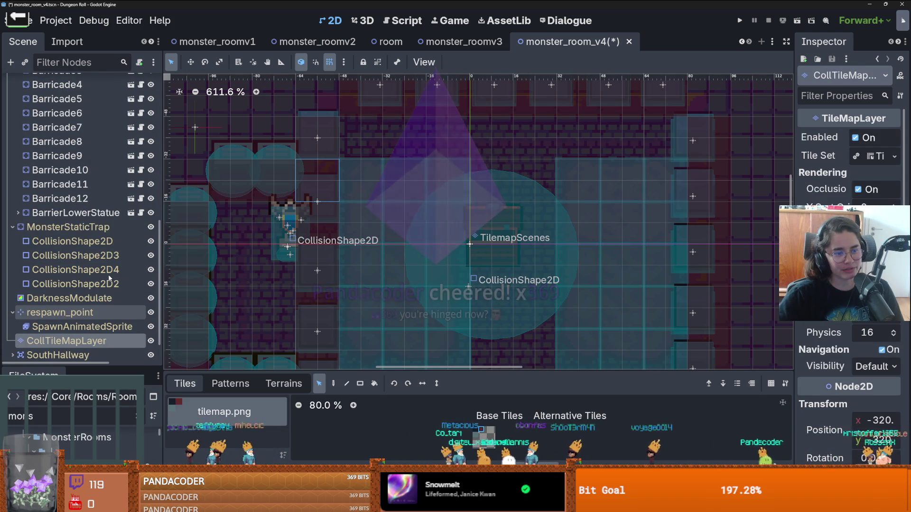
{"action": "scroll", "coordinate": [94, 214], "scroll_direction": "up", "scroll_amount": 5}
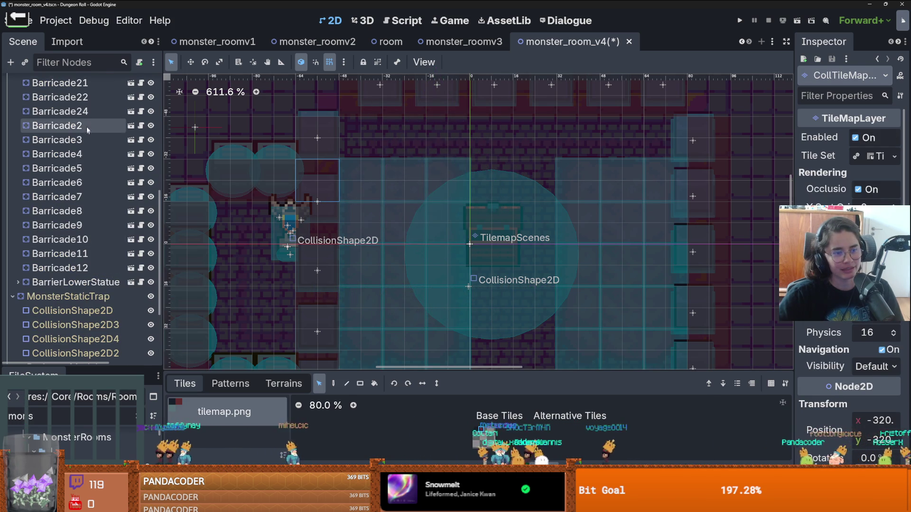
{"action": "left_click", "coordinate": [71, 138]}
{"action": "scroll", "coordinate": [90, 161], "scroll_direction": "up", "scroll_amount": 3}
{"action": "scroll", "coordinate": [83, 180], "scroll_direction": "up", "scroll_amount": 5}
{"action": "left_click", "coordinate": [62, 192]}
{"action": "left_click", "coordinate": [71, 192]}
{"action": "left_click", "coordinate": [72, 178]}
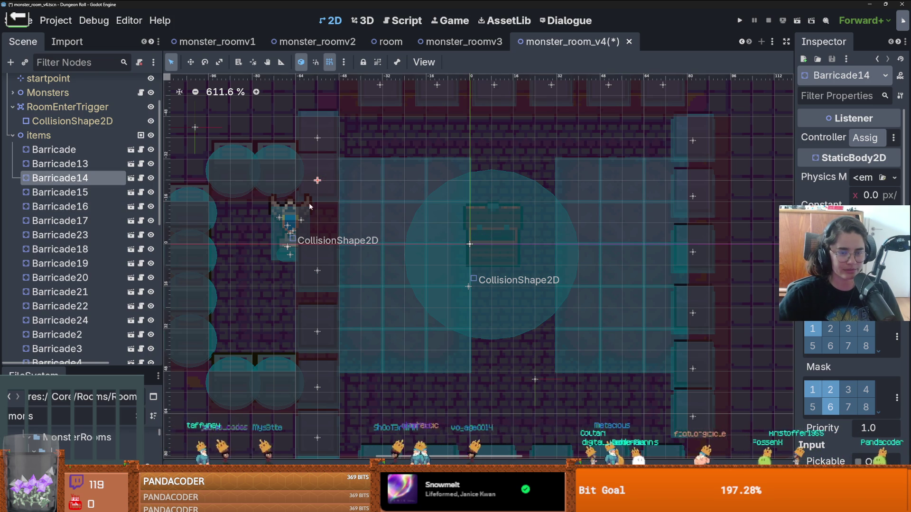
{"action": "left_click", "coordinate": [320, 194]}
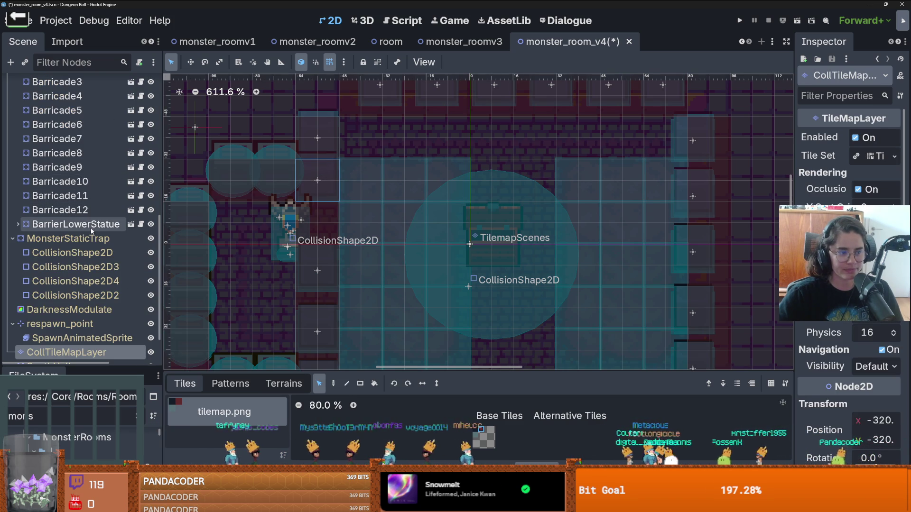
{"action": "scroll", "coordinate": [93, 211], "scroll_direction": "up", "scroll_amount": 4}
{"action": "left_click", "coordinate": [61, 121]}
{"action": "scroll", "coordinate": [80, 130], "scroll_direction": "up", "scroll_amount": 5}
{"action": "left_click", "coordinate": [77, 142]}
{"action": "left_click", "coordinate": [80, 168]}
{"action": "left_click", "coordinate": [78, 140]}
{"action": "left_click", "coordinate": [86, 155]}
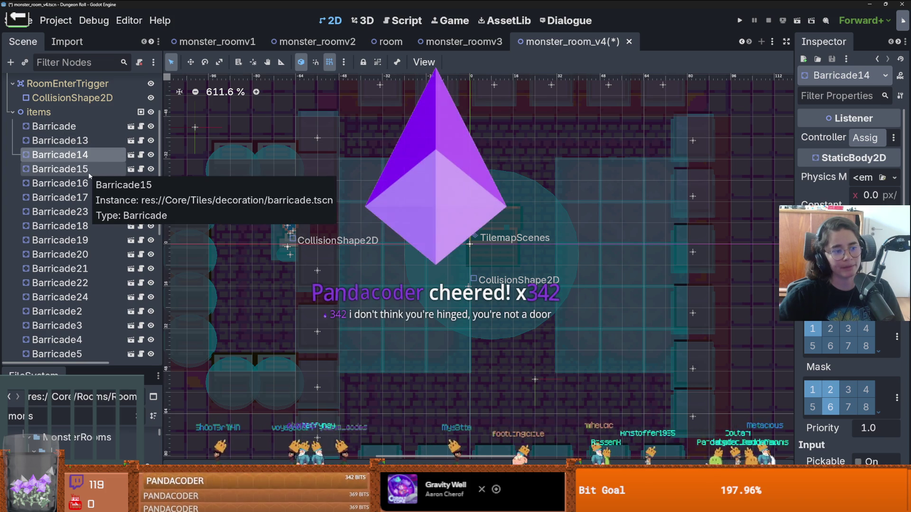
{"action": "left_click", "coordinate": [88, 172]}
{"action": "left_click_drag", "start_coordinate": [326, 257], "coordinate": [328, 220]}
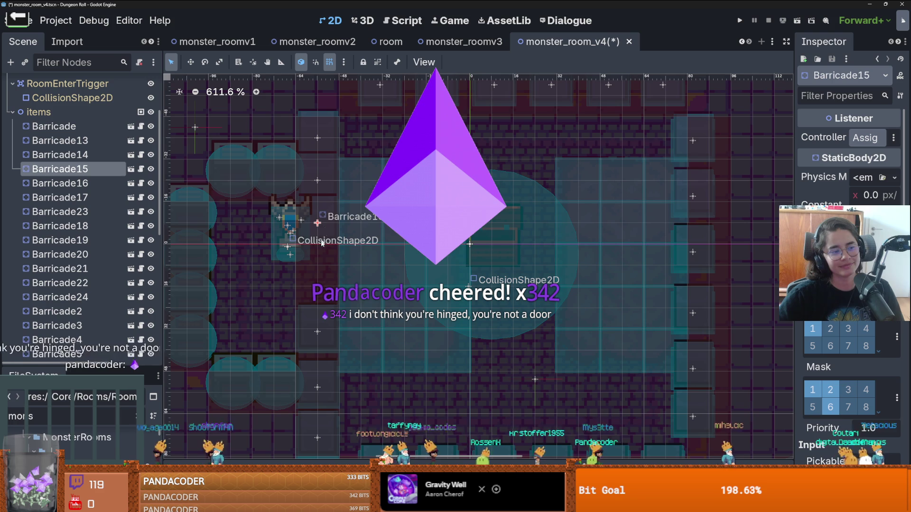
{"action": "left_click", "coordinate": [312, 319]}
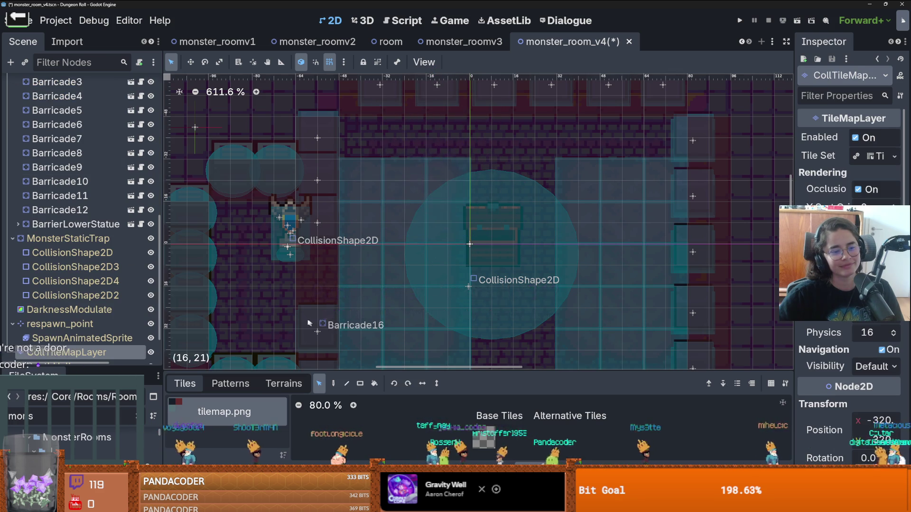
{"action": "left_click", "coordinate": [60, 196]}
{"action": "left_click", "coordinate": [68, 140]}
{"action": "left_click", "coordinate": [69, 126]}
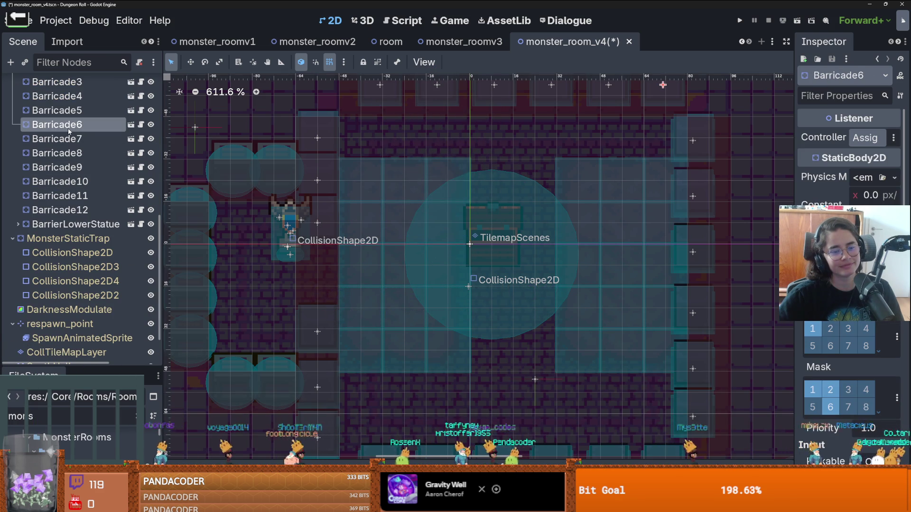
{"action": "left_click", "coordinate": [72, 114]}
{"action": "scroll", "coordinate": [89, 181], "scroll_direction": "up", "scroll_amount": 3}
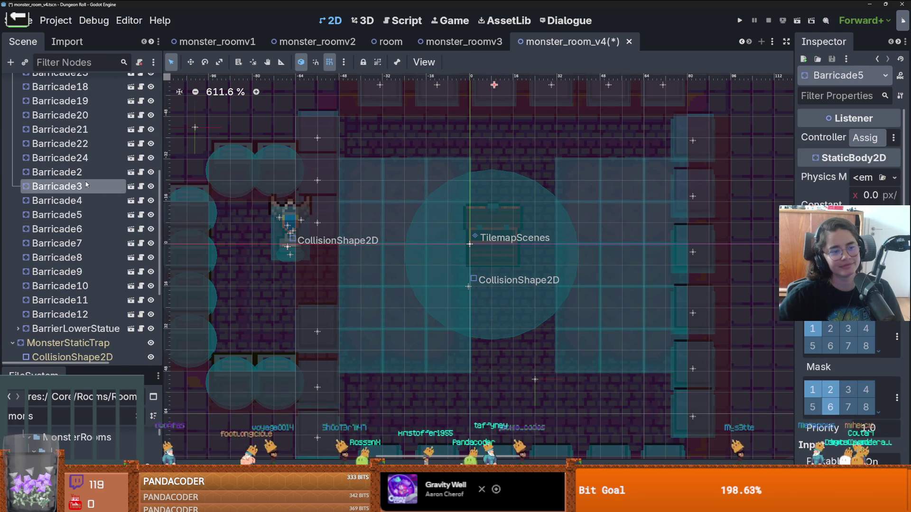
{"action": "left_click", "coordinate": [86, 186]}
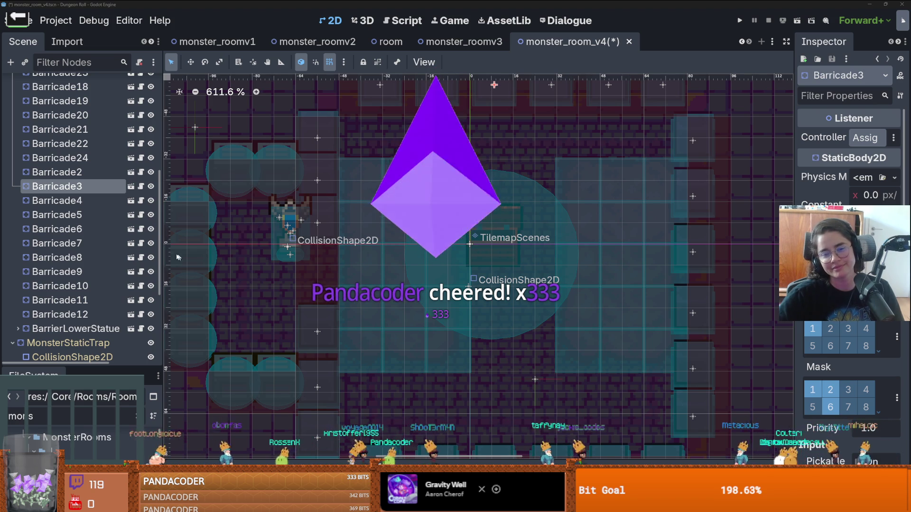
{"action": "scroll", "coordinate": [76, 190], "scroll_direction": "up", "scroll_amount": 3}
Step: Move Barricade16 up 25 px
{"action": "left_click", "coordinate": [81, 177]}
{"action": "left_click", "coordinate": [85, 162]}
{"action": "left_click", "coordinate": [86, 146]}
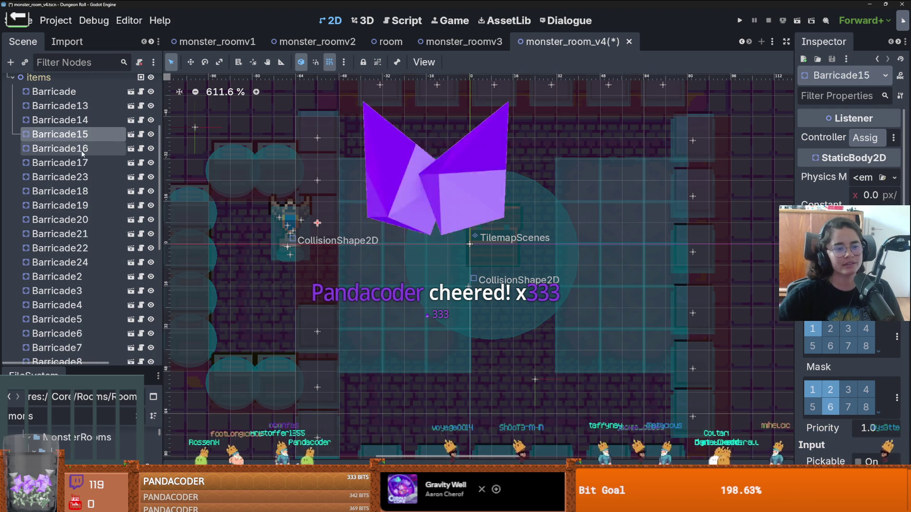
{"action": "mouse_move", "coordinate": [316, 320]}
{"action": "left_mouse_down"}
{"action": "mouse_move", "coordinate": [315, 260]}
{"action": "mouse_move", "coordinate": [310, 310]}
{"action": "left_mouse_up"}
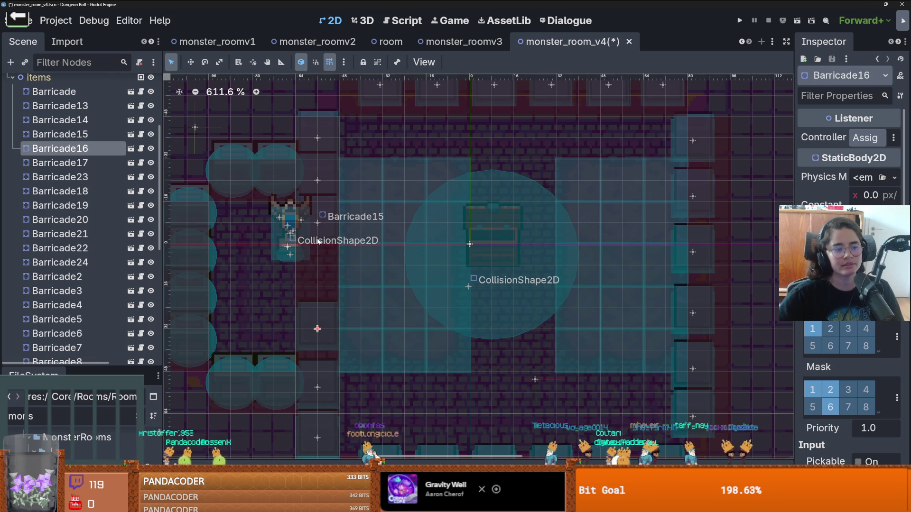
{"action": "scroll", "coordinate": [317, 241], "scroll_direction": "up", "scroll_amount": 1}
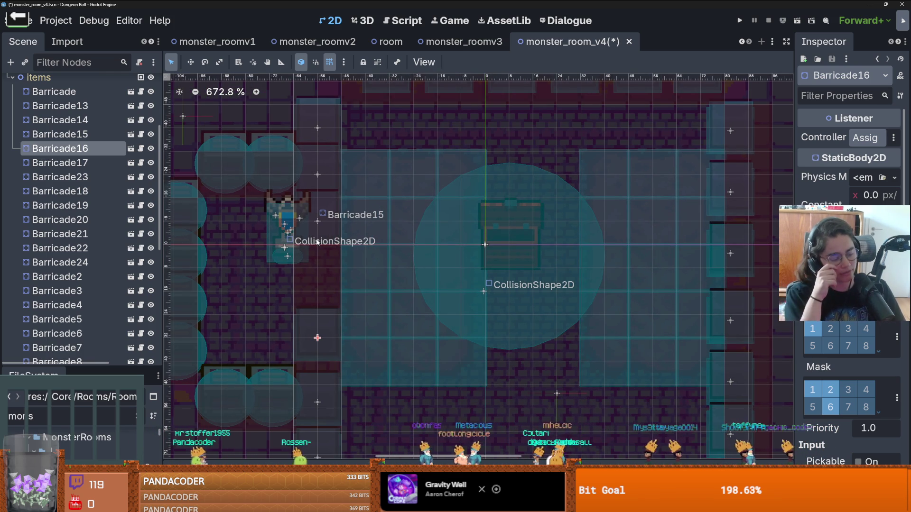
Step: Shift Barricade15 down the left column and nudge Barricade14 down 8 px
{"action": "left_click", "coordinate": [91, 163]}
{"action": "left_click", "coordinate": [91, 152]}
{"action": "left_click", "coordinate": [86, 134]}
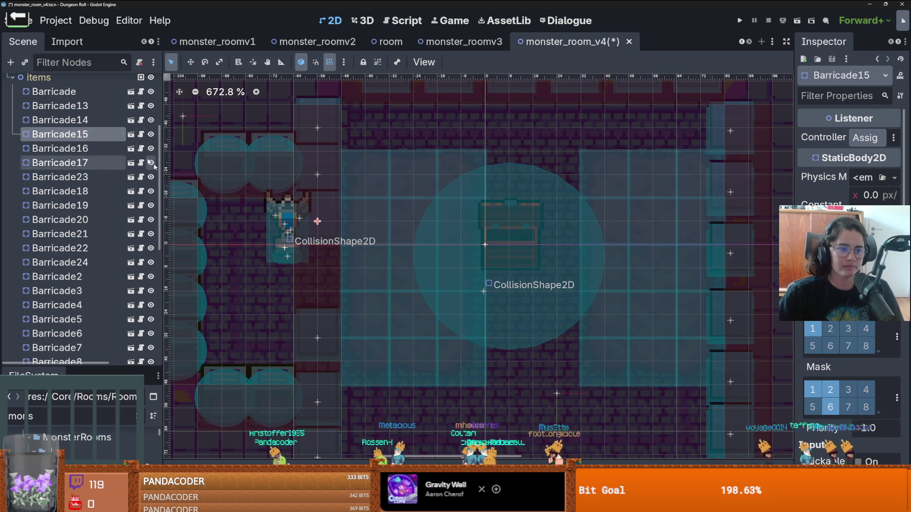
{"action": "left_click_drag", "start_coordinate": [320, 233], "coordinate": [321, 253]}
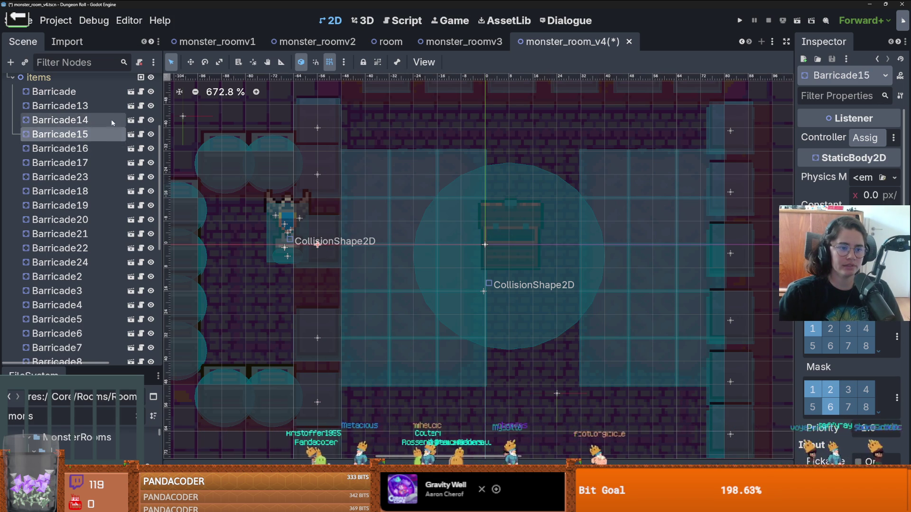
{"action": "left_click", "coordinate": [61, 121]}
{"action": "left_click_drag", "start_coordinate": [327, 161], "coordinate": [328, 188]}
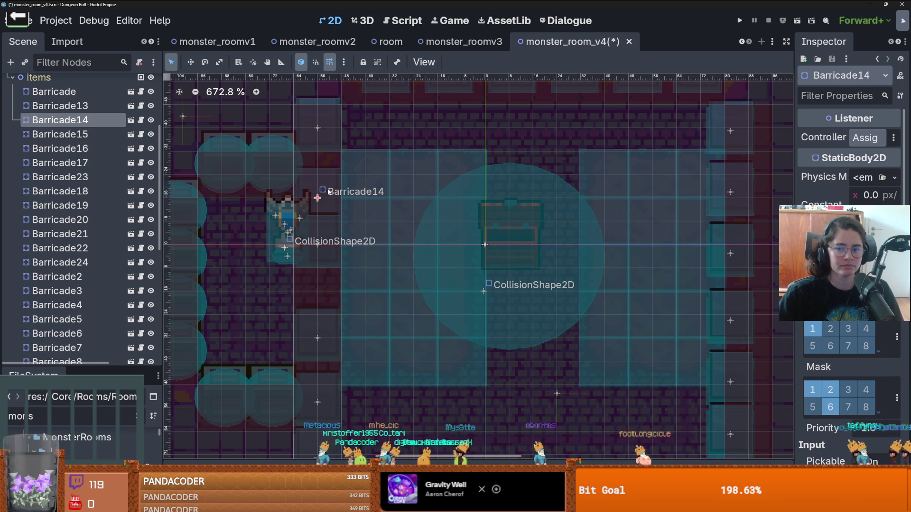
Step: Nudge Barricade13 up 8 px and reposition Barricade15 again
{"action": "scroll", "coordinate": [328, 191], "scroll_direction": "down", "scroll_amount": 1}
{"action": "left_click", "coordinate": [96, 109]}
{"action": "mouse_move", "coordinate": [321, 139]}
{"action": "left_mouse_down"}
{"action": "mouse_move", "coordinate": [320, 117]}
{"action": "mouse_move", "coordinate": [315, 159]}
{"action": "mouse_move", "coordinate": [313, 144]}
{"action": "left_mouse_up"}
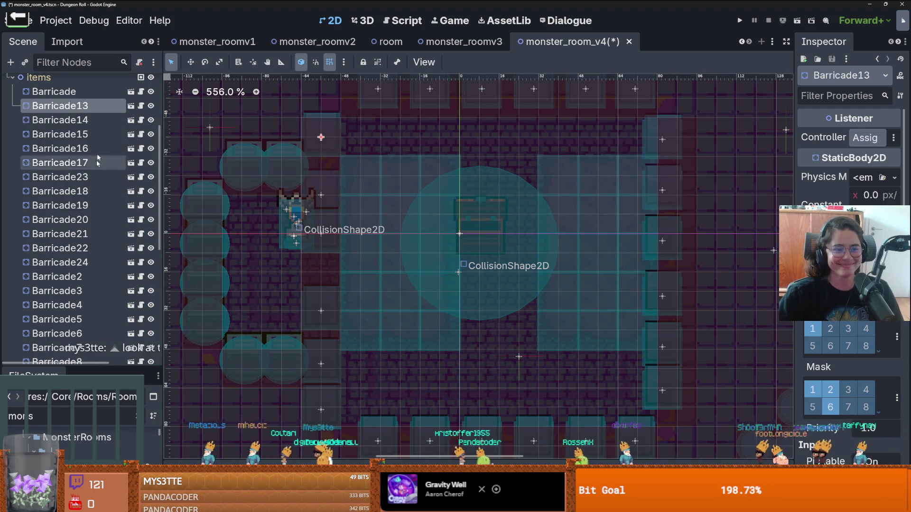
{"action": "left_click", "coordinate": [95, 123]}
{"action": "left_click", "coordinate": [96, 135]}
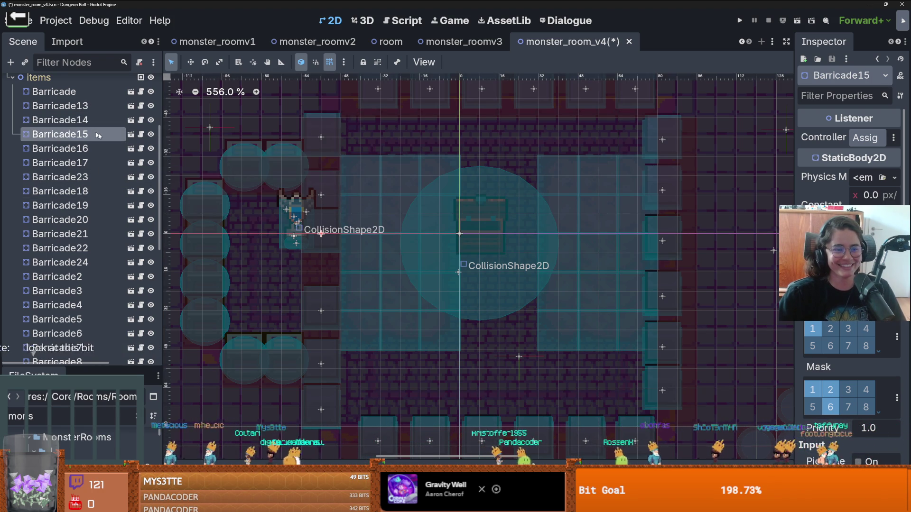
{"action": "left_click_drag", "start_coordinate": [297, 231], "coordinate": [316, 247]}
Step: Select the CollTileMapLayer, positioned at -320, -320 px, to compare against the barricades
{"action": "scroll", "coordinate": [331, 268], "scroll_direction": "down", "scroll_amount": 1}
{"action": "scroll", "coordinate": [332, 268], "scroll_direction": "up", "scroll_amount": 1}
{"action": "scroll", "coordinate": [332, 267], "scroll_direction": "down", "scroll_amount": 1}
{"action": "scroll", "coordinate": [334, 270], "scroll_direction": "down", "scroll_amount": 1}
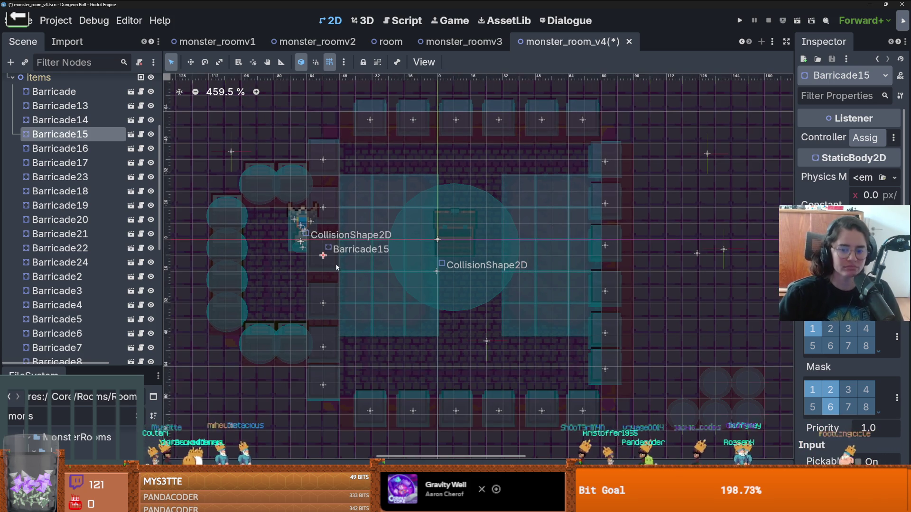
{"action": "scroll", "coordinate": [340, 199], "scroll_direction": "up", "scroll_amount": 1}
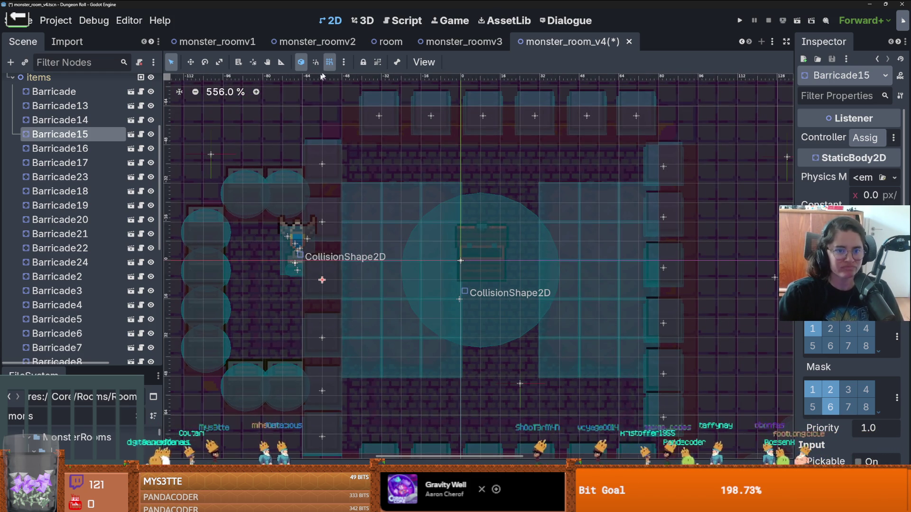
{"action": "scroll", "coordinate": [332, 166], "scroll_direction": "up", "scroll_amount": 1}
{"action": "left_click", "coordinate": [330, 166]}
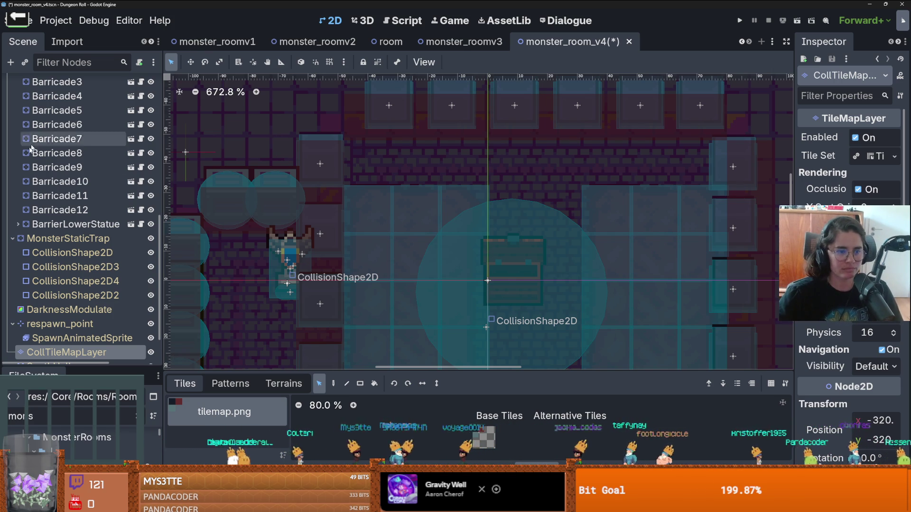
{"action": "scroll", "coordinate": [64, 199], "scroll_direction": "up", "scroll_amount": 4}
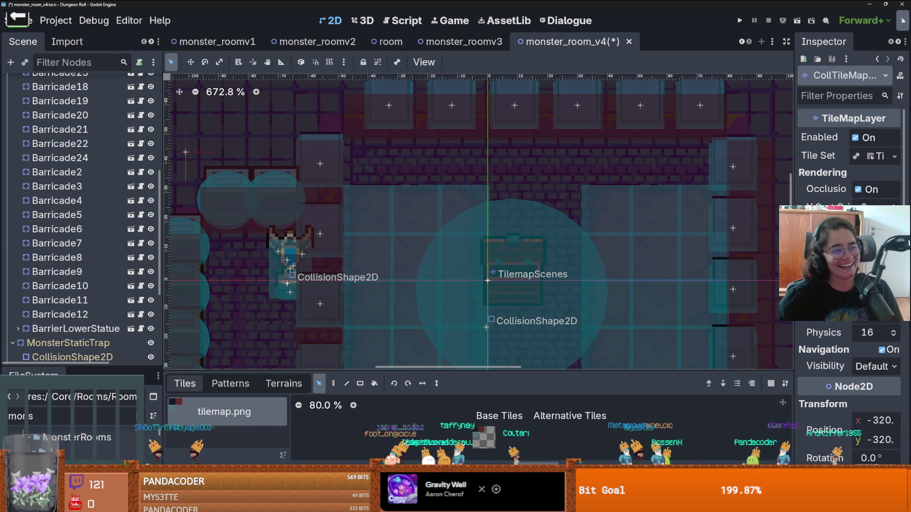
{"action": "scroll", "coordinate": [280, 245], "scroll_direction": "up", "scroll_amount": 2}
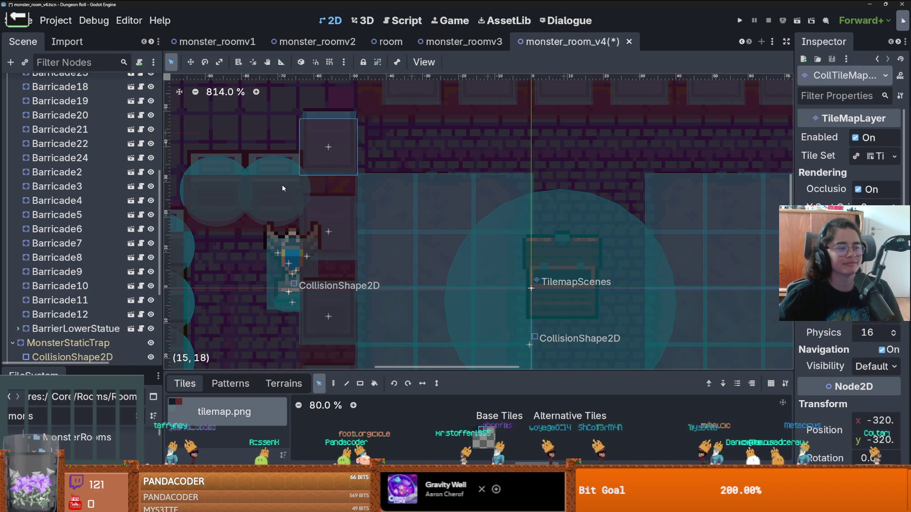
{"action": "scroll", "coordinate": [65, 174], "scroll_direction": "up", "scroll_amount": 3}
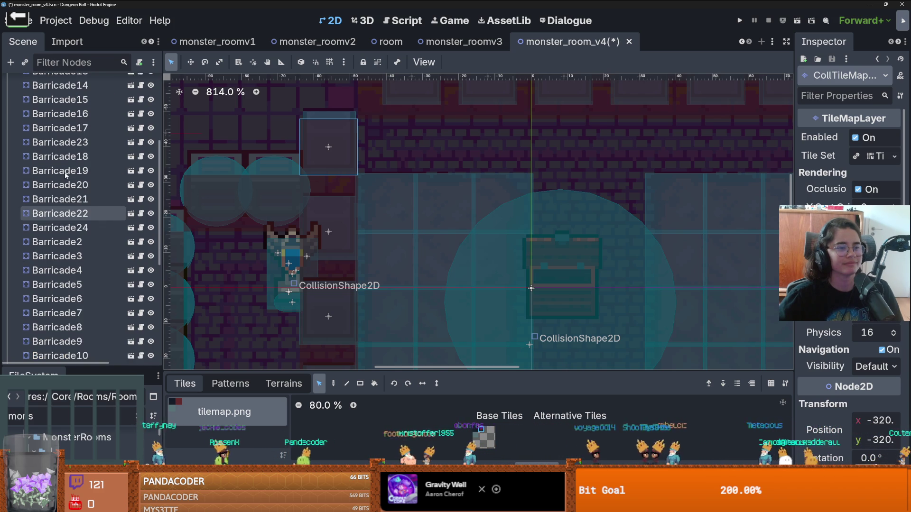
{"action": "scroll", "coordinate": [65, 174], "scroll_direction": "up", "scroll_amount": 3}
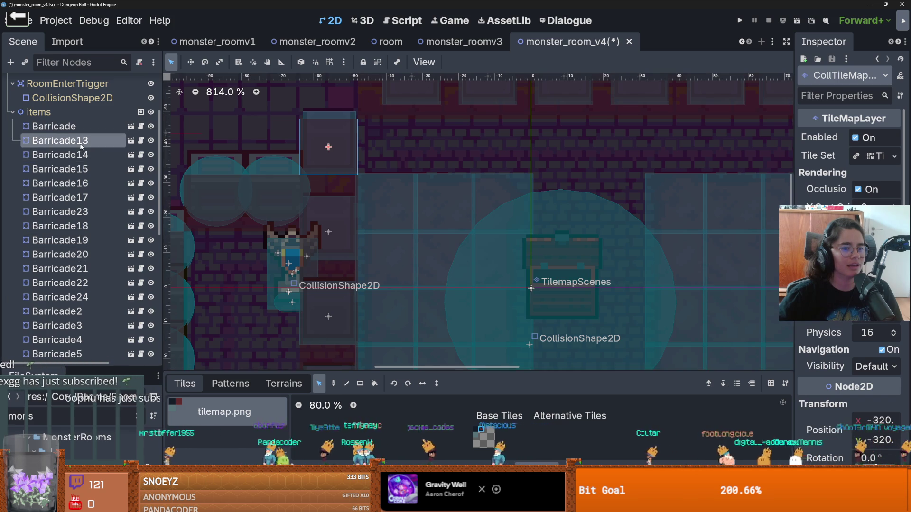
Step: Center the view on Barricade15 and check the CollTileMapLayer beside it
{"action": "left_click", "coordinate": [60, 140]}
{"action": "left_click", "coordinate": [82, 169]}
{"action": "key", "text": "f"}
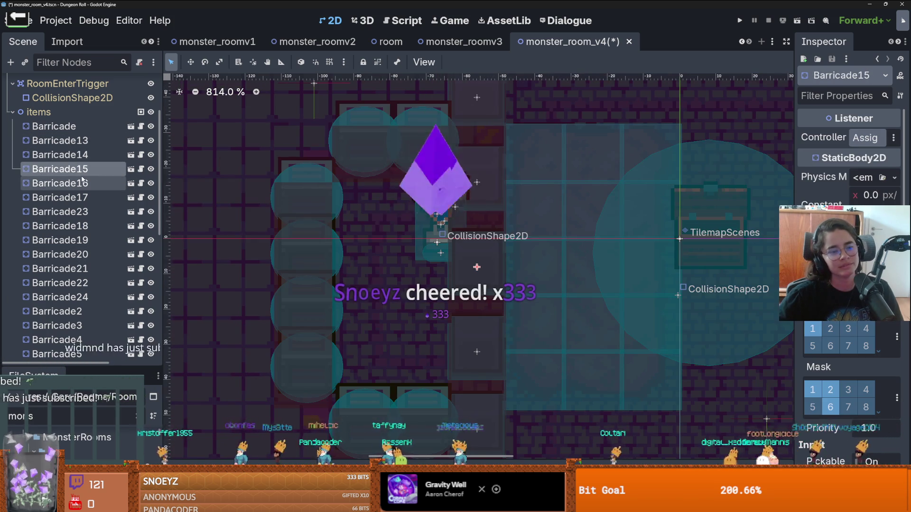
{"action": "scroll", "coordinate": [87, 182], "scroll_direction": "down", "scroll_amount": 2}
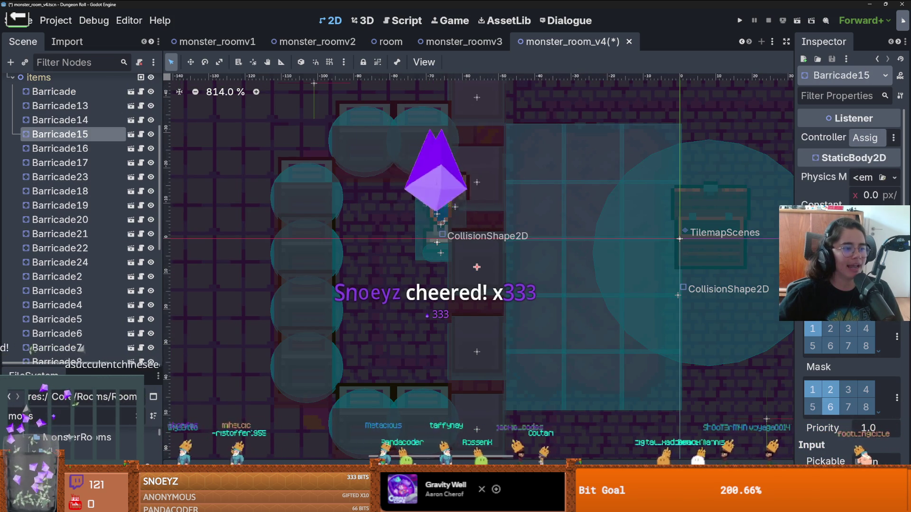
{"action": "scroll", "coordinate": [516, 237], "scroll_direction": "up", "scroll_amount": 2}
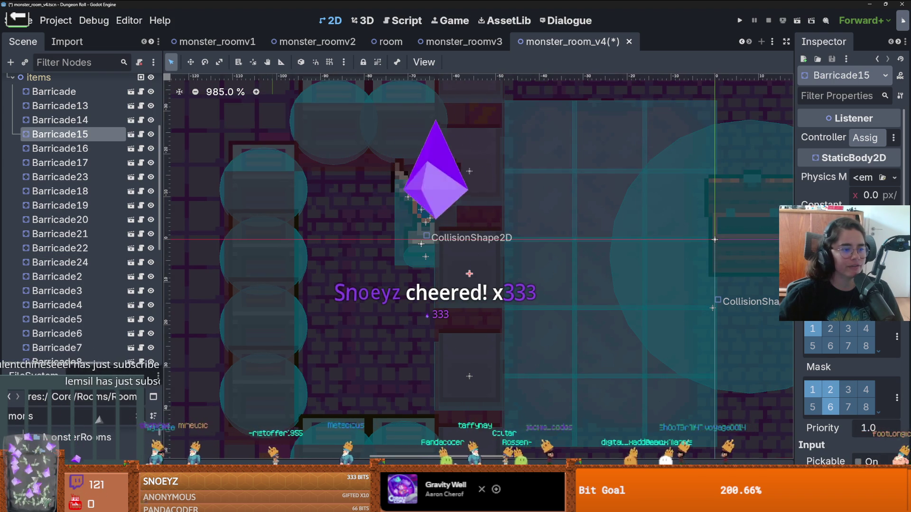
{"action": "scroll", "coordinate": [474, 194], "scroll_direction": "down", "scroll_amount": 3}
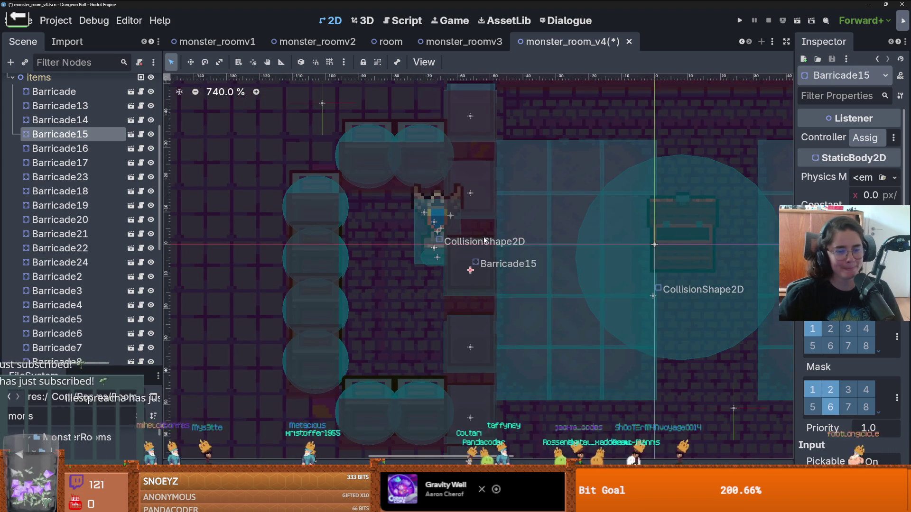
{"action": "left_click", "coordinate": [474, 194]}
{"action": "scroll", "coordinate": [83, 208], "scroll_direction": "up", "scroll_amount": 10}
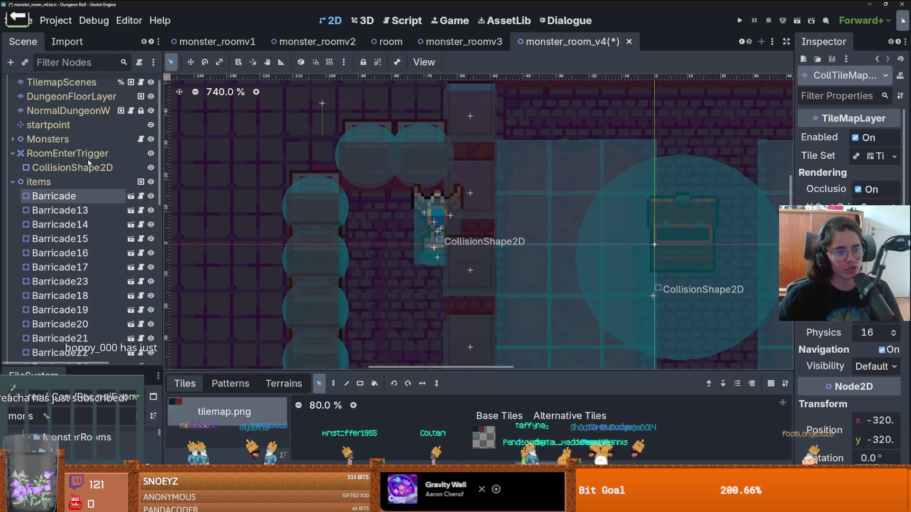
Step: Review Barricade13, 14 and 15, then move Barricade15 up the left column
{"action": "left_click", "coordinate": [83, 210]}
{"action": "left_click", "coordinate": [85, 238]}
{"action": "left_click", "coordinate": [85, 225]}
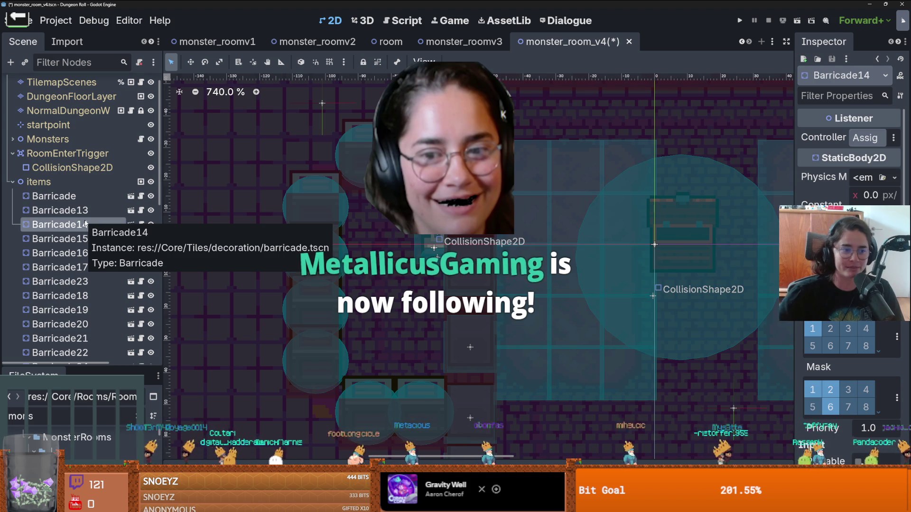
{"action": "left_click_drag", "start_coordinate": [498, 190], "coordinate": [498, 190]}
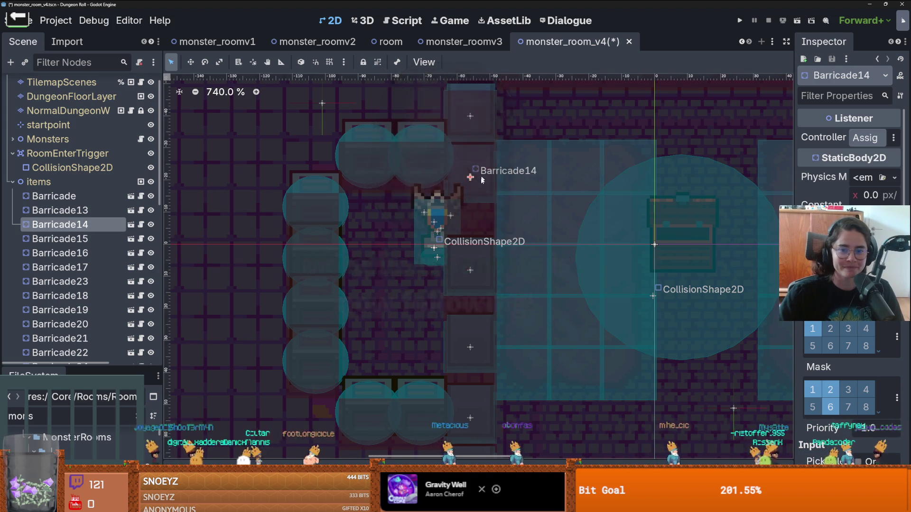
{"action": "scroll", "coordinate": [489, 188], "scroll_direction": "down", "scroll_amount": 2}
{"action": "left_click", "coordinate": [119, 239]}
{"action": "left_click_drag", "start_coordinate": [467, 252], "coordinate": [467, 227]}
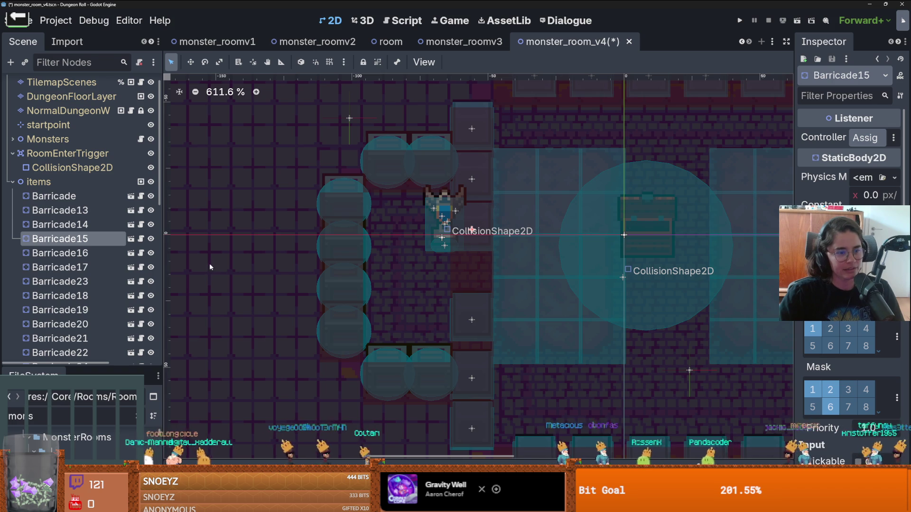
Step: Raise Barricade16 by 15 px and Barricade17 and Barricade23 by 19 px each
{"action": "left_click", "coordinate": [473, 314]}
{"action": "left_click_drag", "start_coordinate": [473, 313], "coordinate": [472, 270]}
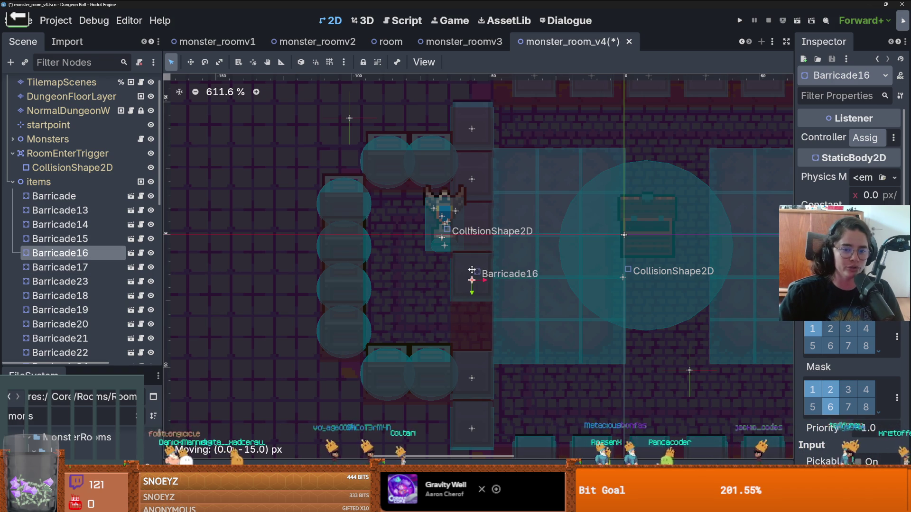
{"action": "left_click", "coordinate": [455, 302]}
{"action": "left_click_drag", "start_coordinate": [475, 378], "coordinate": [475, 324]}
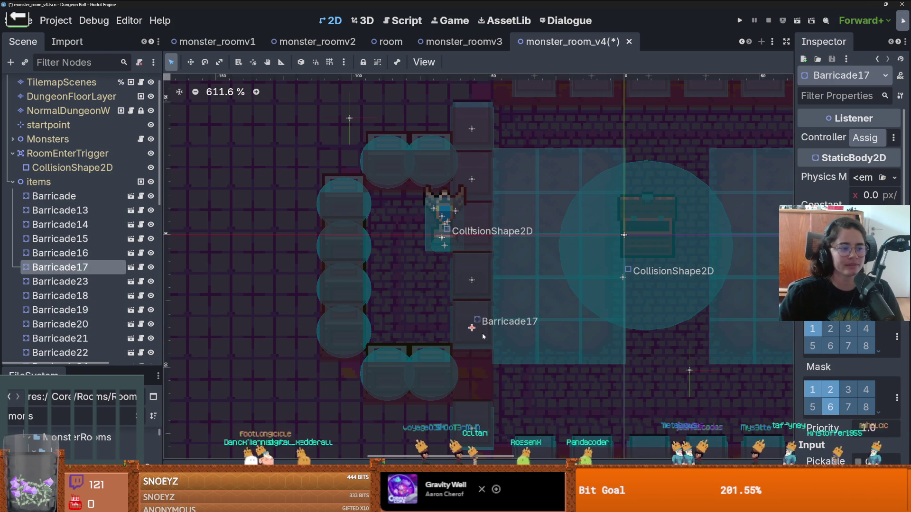
{"action": "left_click", "coordinate": [474, 429]}
{"action": "left_click_drag", "start_coordinate": [483, 428], "coordinate": [483, 376]}
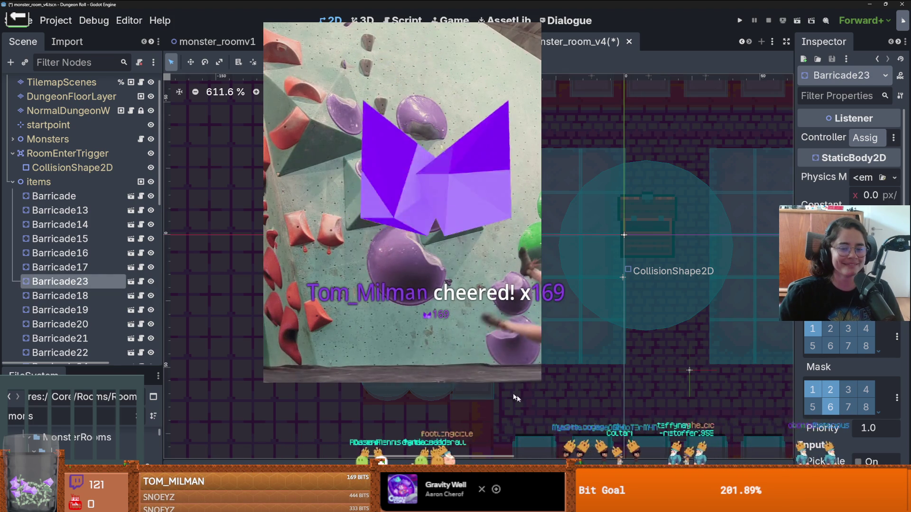
Step: Duplicate Barricade23 into Barricade25 and place it 17 px lower
{"action": "scroll", "coordinate": [499, 387], "scroll_direction": "down", "scroll_amount": 2}
{"action": "key", "text": "ctrl+d"}
{"action": "left_click_drag", "start_coordinate": [499, 309], "coordinate": [498, 351]}
{"action": "scroll", "coordinate": [539, 344], "scroll_direction": "down", "scroll_amount": 6}
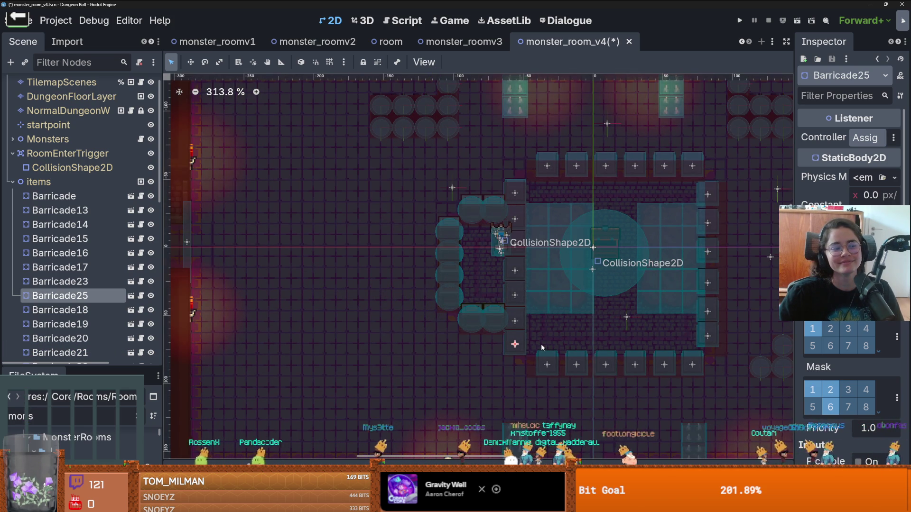
{"action": "scroll", "coordinate": [584, 340], "scroll_direction": "up", "scroll_amount": 2}
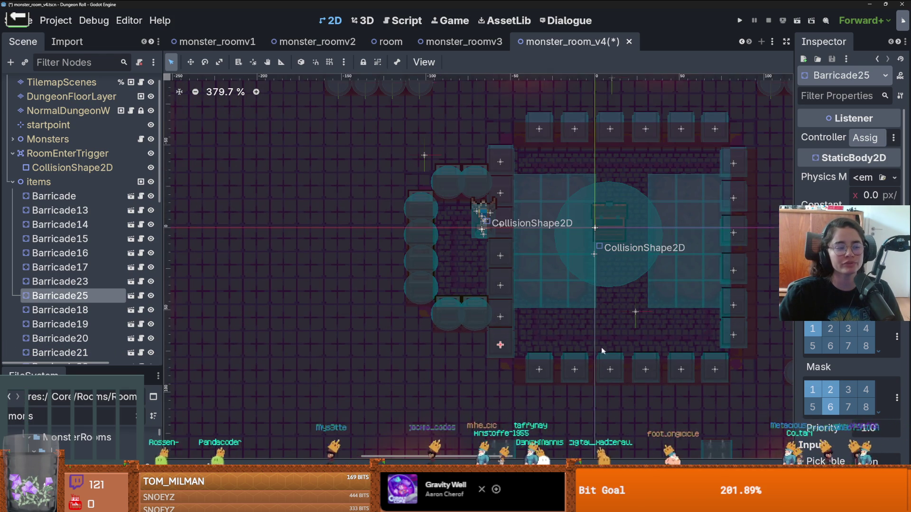
{"action": "scroll", "coordinate": [608, 352], "scroll_direction": "up", "scroll_amount": 2}
{"action": "scroll", "coordinate": [527, 340], "scroll_direction": "down", "scroll_amount": 3}
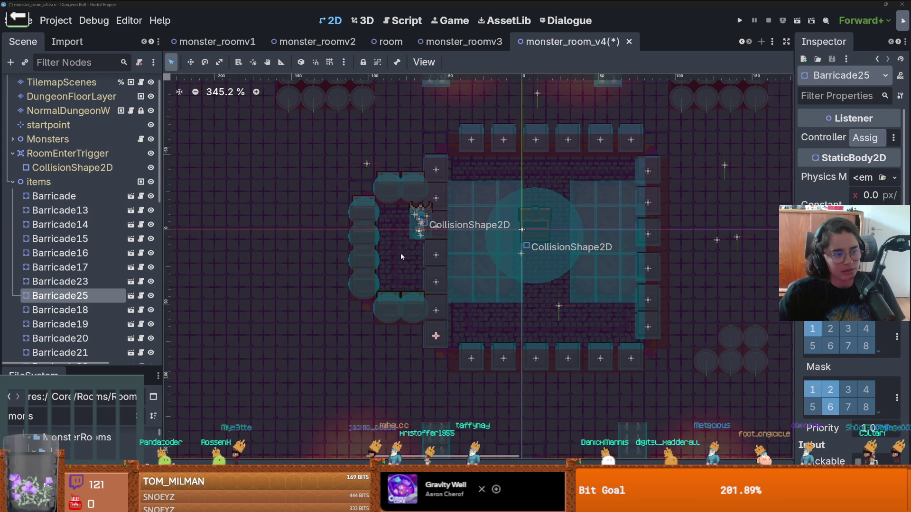
{"action": "key", "text": "super"}
{"action": "type", "text": "snip"}
{"action": "key", "text": "Return"}
{"action": "left_click", "coordinate": [395, 132]}
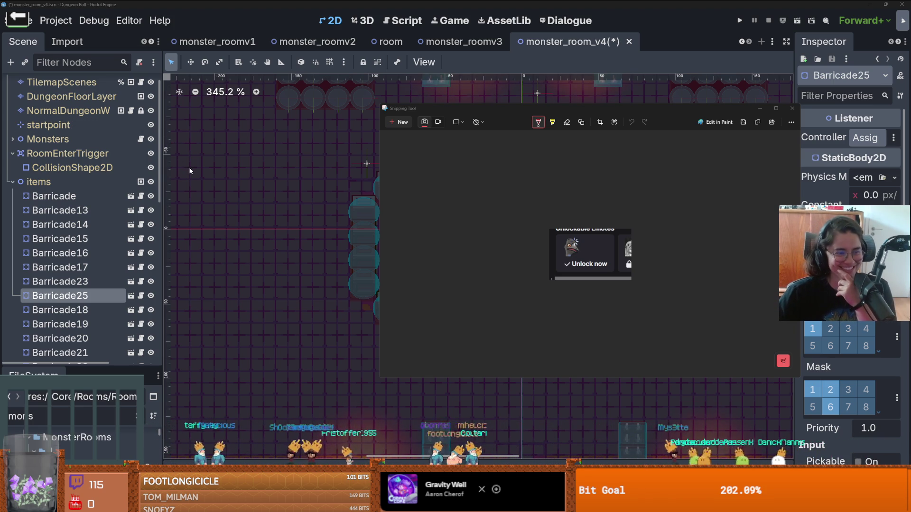
{"action": "left_click", "coordinate": [790, 109]}
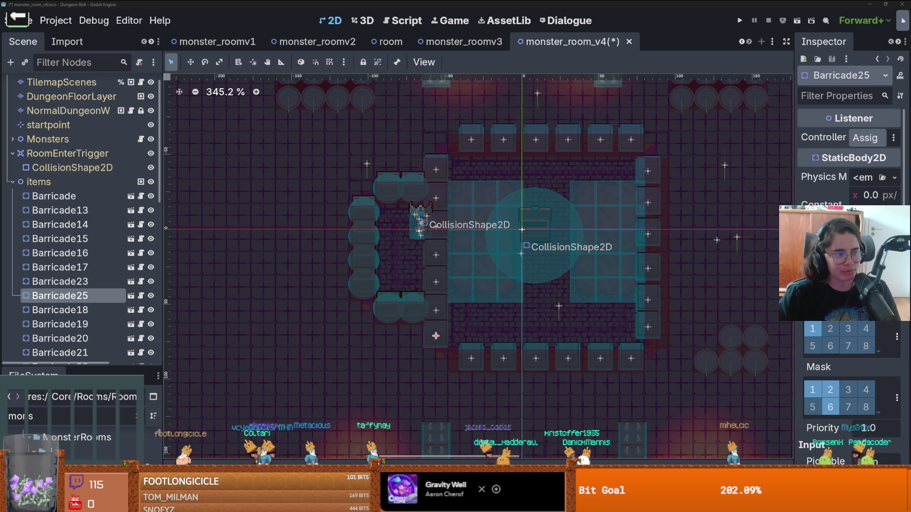
{"action": "scroll", "coordinate": [277, 312], "scroll_direction": "down", "scroll_amount": 1}
{"action": "scroll", "coordinate": [277, 312], "scroll_direction": "up", "scroll_amount": 2}
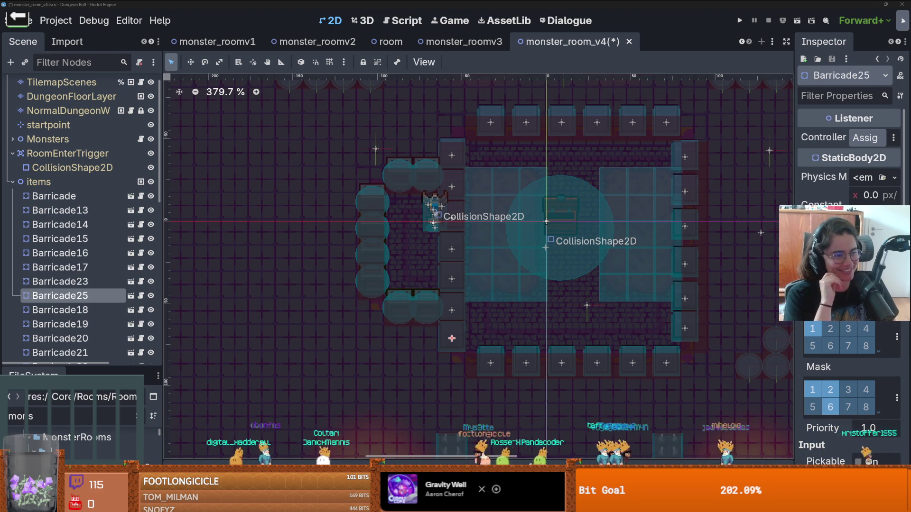
{"action": "scroll", "coordinate": [572, 349], "scroll_direction": "down", "scroll_amount": 1}
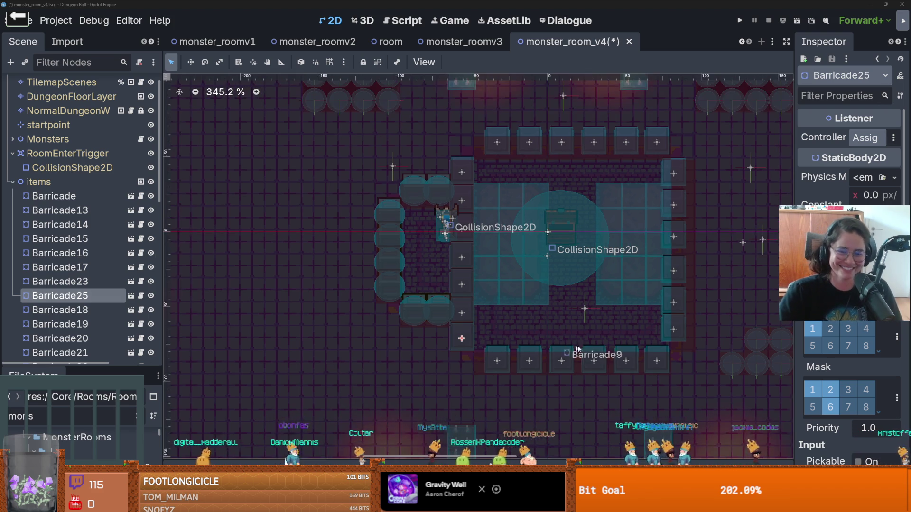
Step: Search for the corner barricade by selecting Barricade3, Barricade23 and Barricade18
{"action": "scroll", "coordinate": [536, 345], "scroll_direction": "right", "scroll_amount": 3}
{"action": "scroll", "coordinate": [383, 354], "scroll_direction": "up", "scroll_amount": 4}
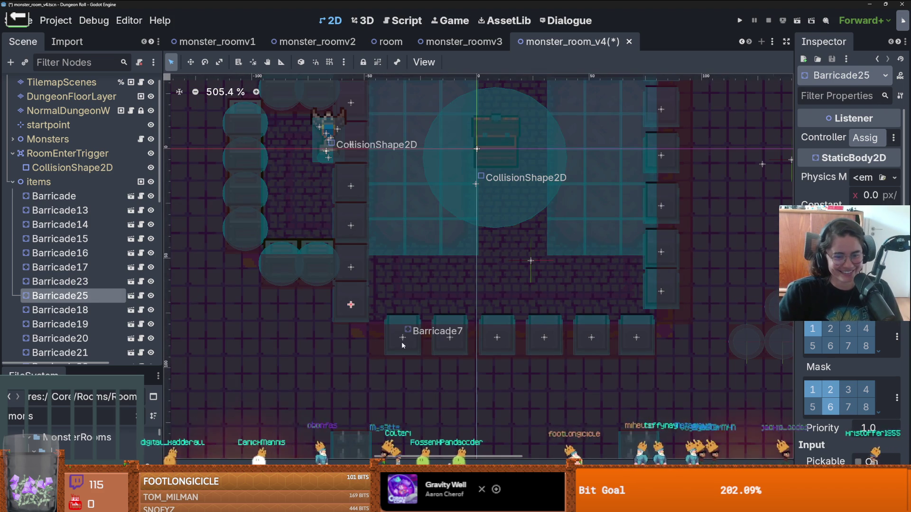
{"action": "left_click", "coordinate": [362, 343]}
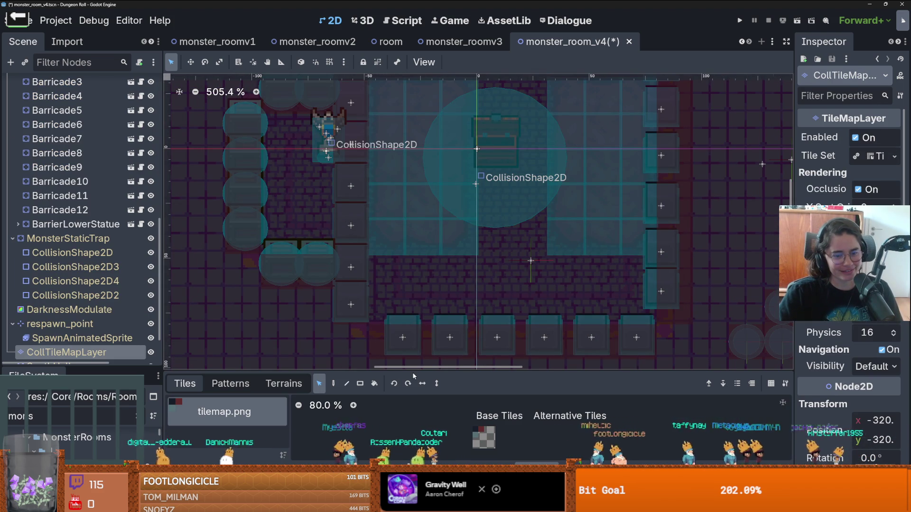
{"action": "scroll", "coordinate": [56, 213], "scroll_direction": "up", "scroll_amount": 5}
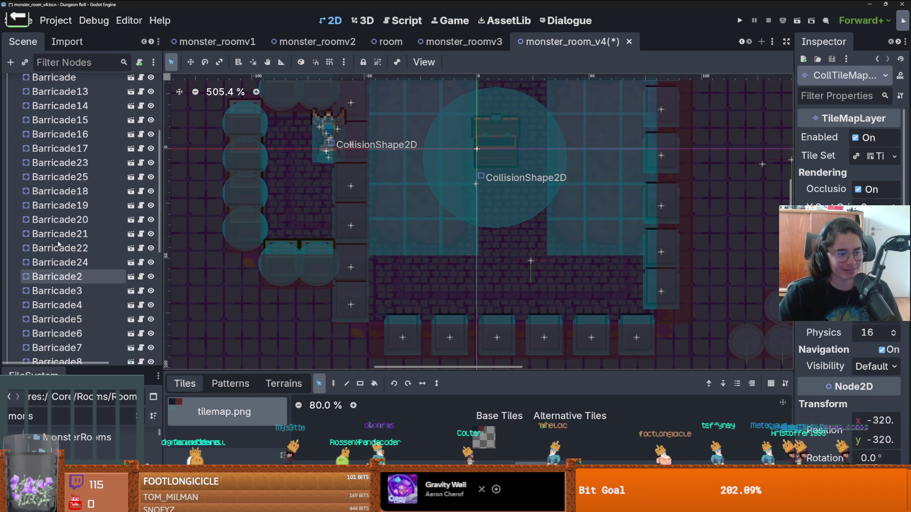
{"action": "scroll", "coordinate": [61, 204], "scroll_direction": "down", "scroll_amount": 2}
{"action": "left_click", "coordinate": [66, 190]}
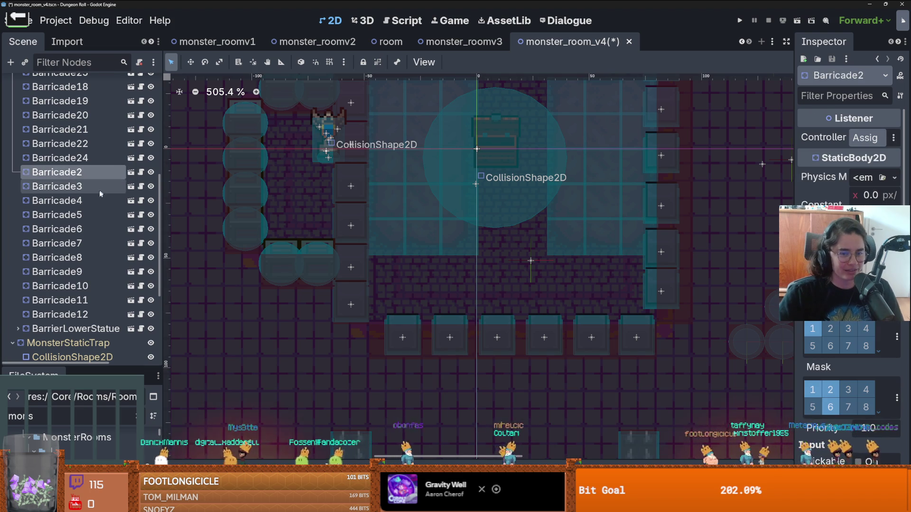
{"action": "scroll", "coordinate": [71, 181], "scroll_direction": "up", "scroll_amount": 3}
{"action": "left_click", "coordinate": [80, 166]}
{"action": "key", "text": "Down"}
{"action": "key", "text": "Down"}
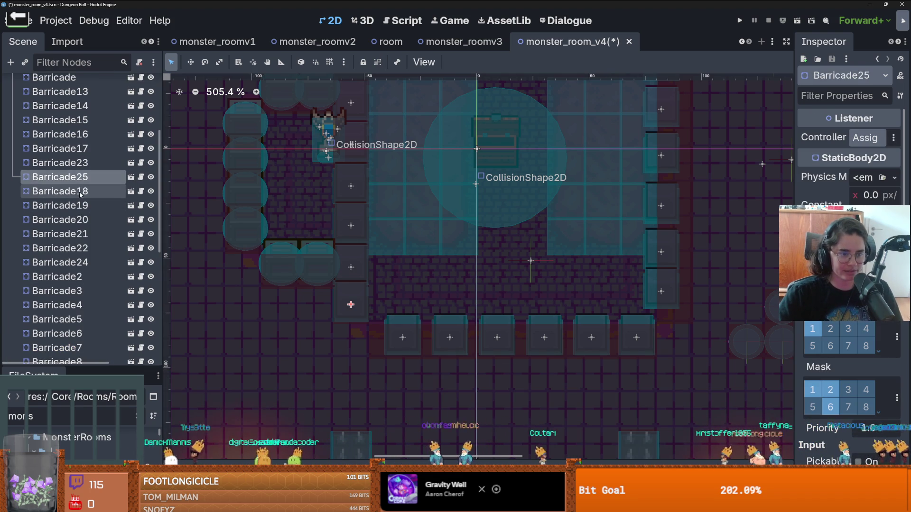
Step: Keep browsing the barricade nodes, checking Barricade22, Barricade24, Barricade2 and Barricade3
{"action": "scroll", "coordinate": [323, 271], "scroll_direction": "down", "scroll_amount": 3}
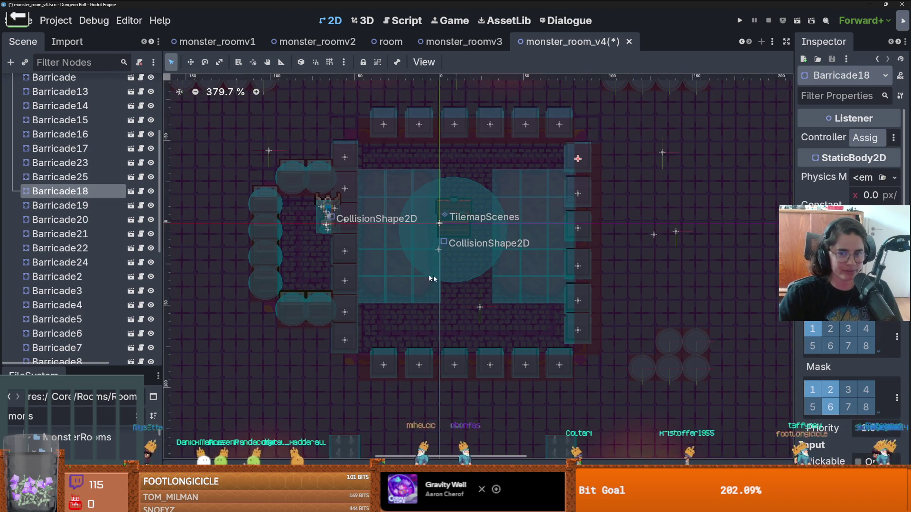
{"action": "scroll", "coordinate": [615, 157], "scroll_direction": "up", "scroll_amount": 4}
{"action": "left_click", "coordinate": [237, 166]}
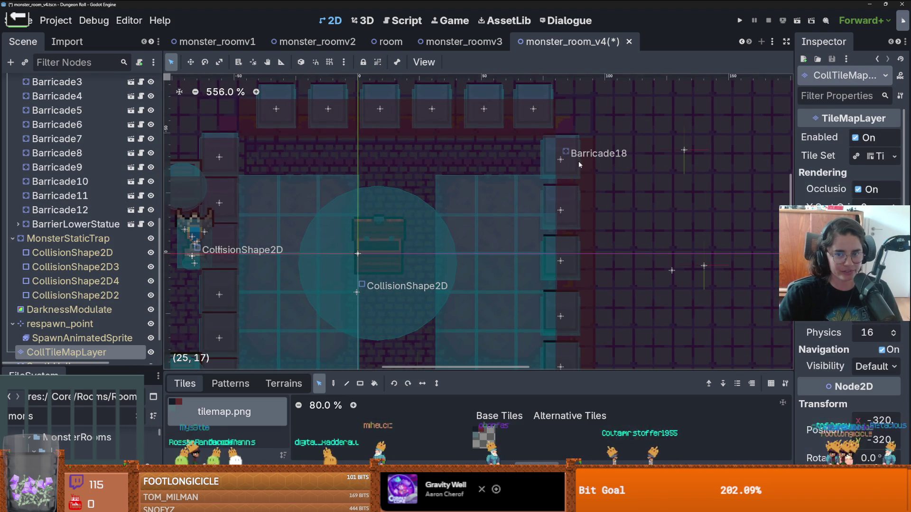
{"action": "scroll", "coordinate": [93, 162], "scroll_direction": "up", "scroll_amount": 5}
{"action": "left_click", "coordinate": [71, 178]}
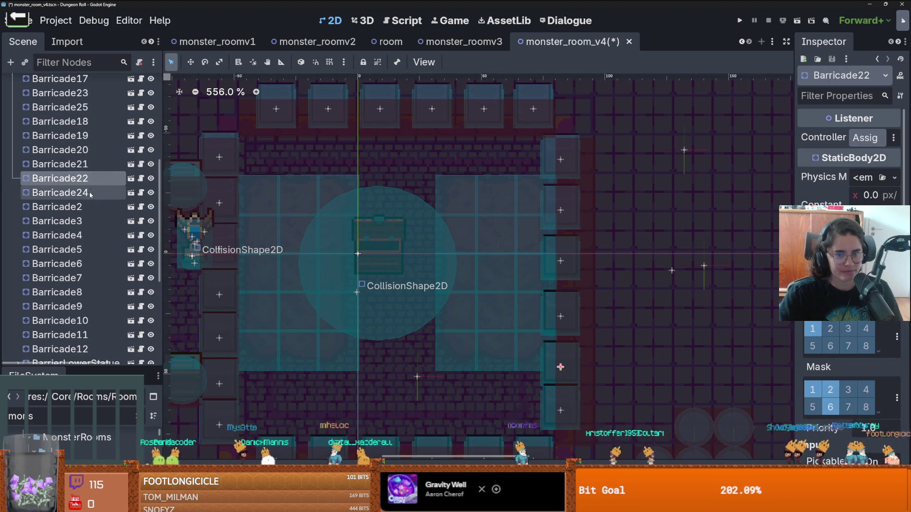
{"action": "key", "text": "Down"}
{"action": "key", "text": "Down"}
{"action": "key", "text": "Down"}
{"action": "key", "text": "Down"}
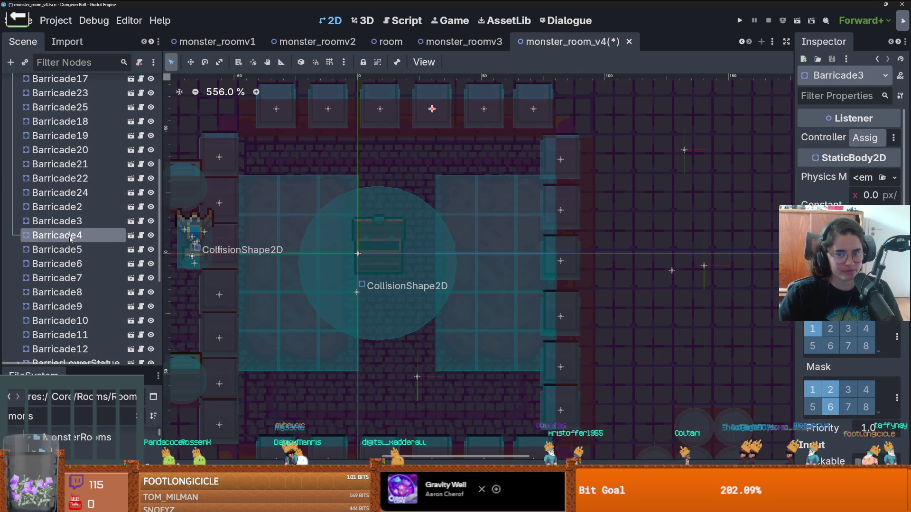
{"action": "scroll", "coordinate": [253, 130], "scroll_direction": "up", "scroll_amount": 1}
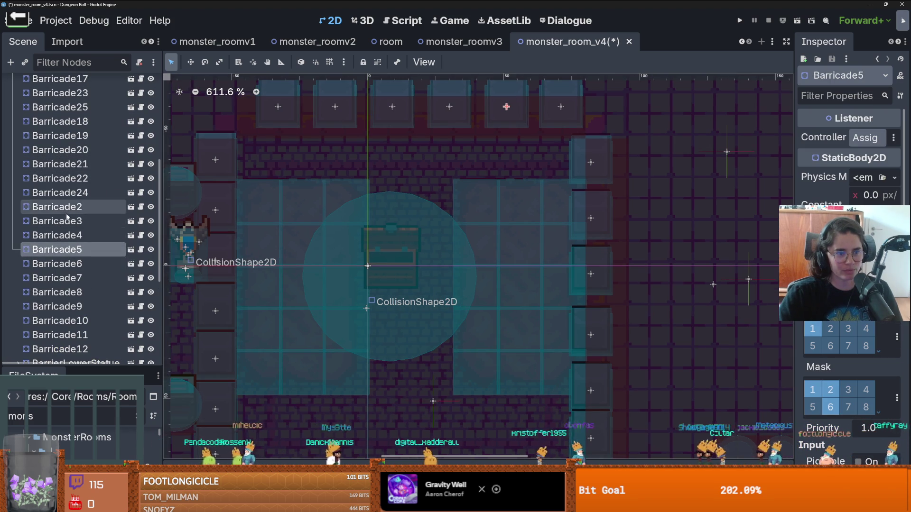
{"action": "left_click", "coordinate": [74, 192]}
{"action": "key", "text": "Down"}
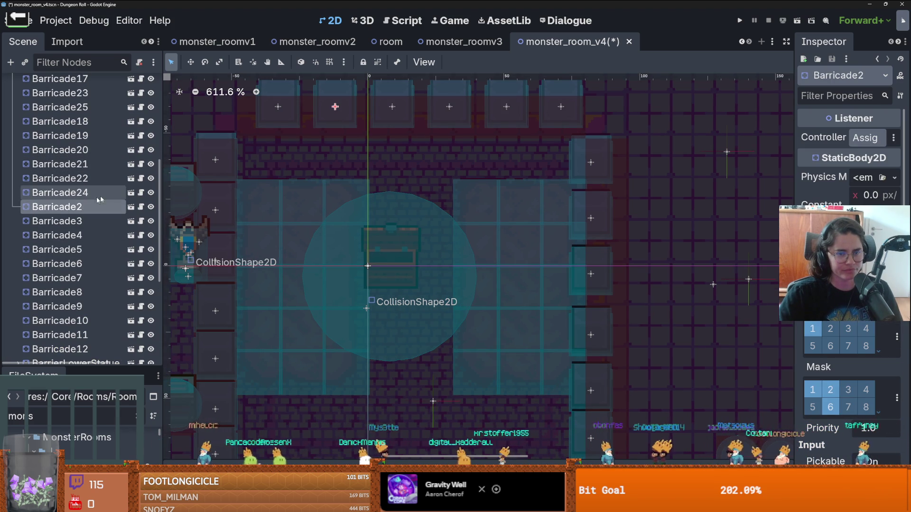
{"action": "key", "text": "Down"}
{"action": "left_click", "coordinate": [78, 196]}
Step: Drag the first Barricade left and down into the room's top-left corner
{"action": "scroll", "coordinate": [77, 196], "scroll_direction": "up", "scroll_amount": 5}
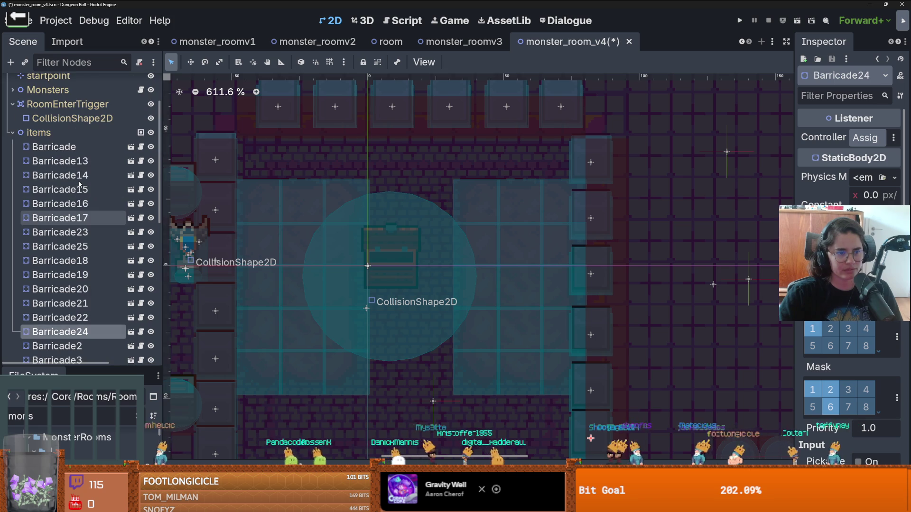
{"action": "left_click", "coordinate": [76, 160]}
{"action": "left_click", "coordinate": [75, 151]}
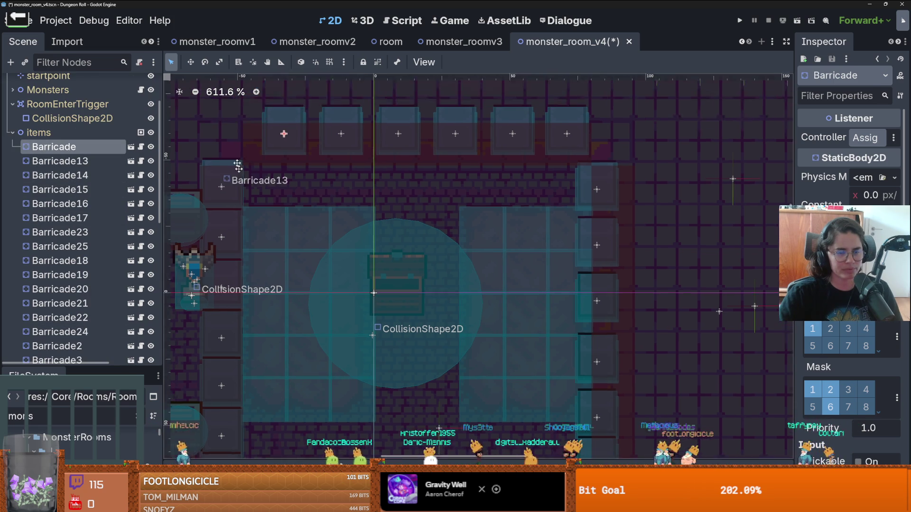
{"action": "left_click_drag", "start_coordinate": [293, 149], "coordinate": [272, 159]}
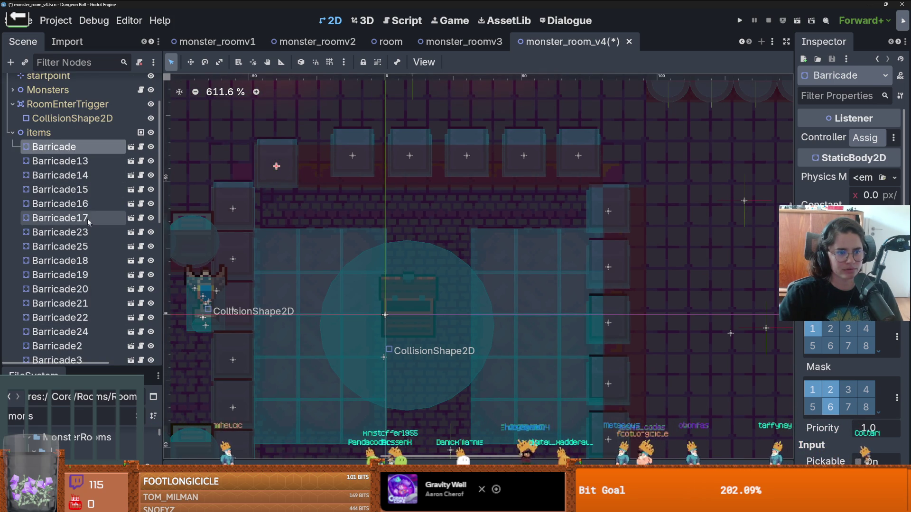
Step: Step through Barricade18, Barricade19 and Barricade20 in the Scene dock
{"action": "left_click", "coordinate": [81, 260]}
{"action": "scroll", "coordinate": [81, 261], "scroll_direction": "down", "scroll_amount": 2}
{"action": "left_click", "coordinate": [81, 244]}
{"action": "left_click", "coordinate": [80, 256]}
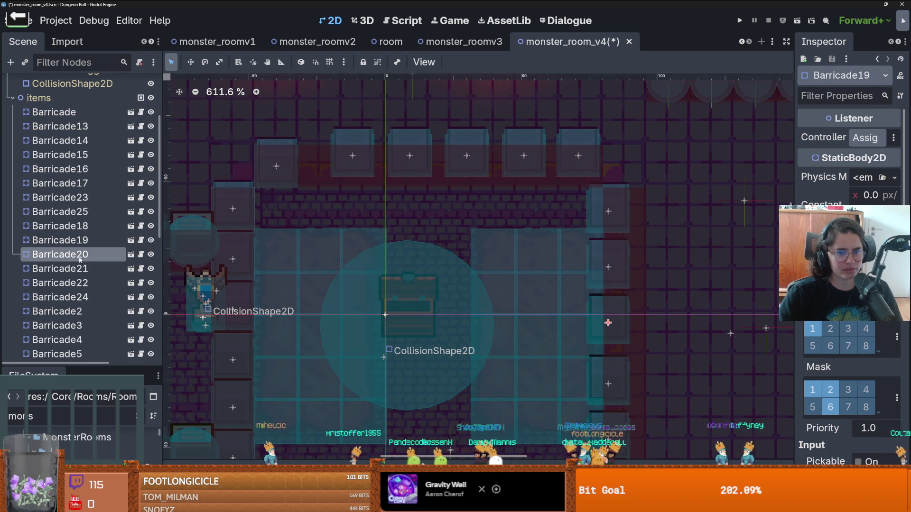
Step: Move Barricade2 left so it sits beside the corner barricade
{"action": "left_click", "coordinate": [79, 271]}
{"action": "left_click", "coordinate": [76, 284]}
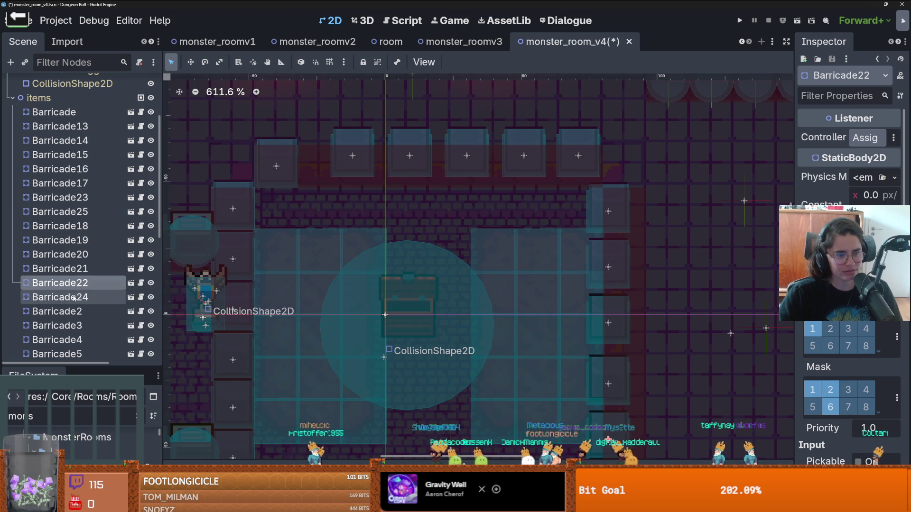
{"action": "left_click", "coordinate": [75, 297]}
{"action": "left_click", "coordinate": [70, 313]}
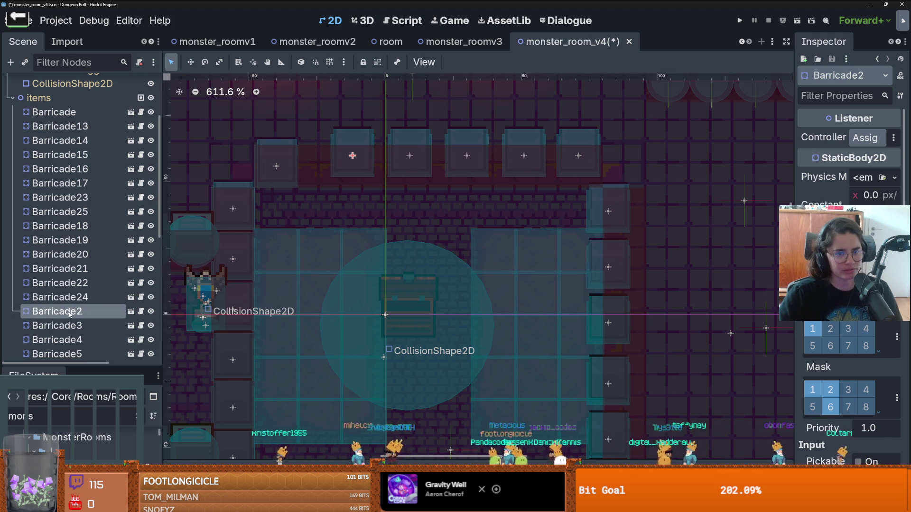
{"action": "left_click_drag", "start_coordinate": [351, 150], "coordinate": [317, 162]}
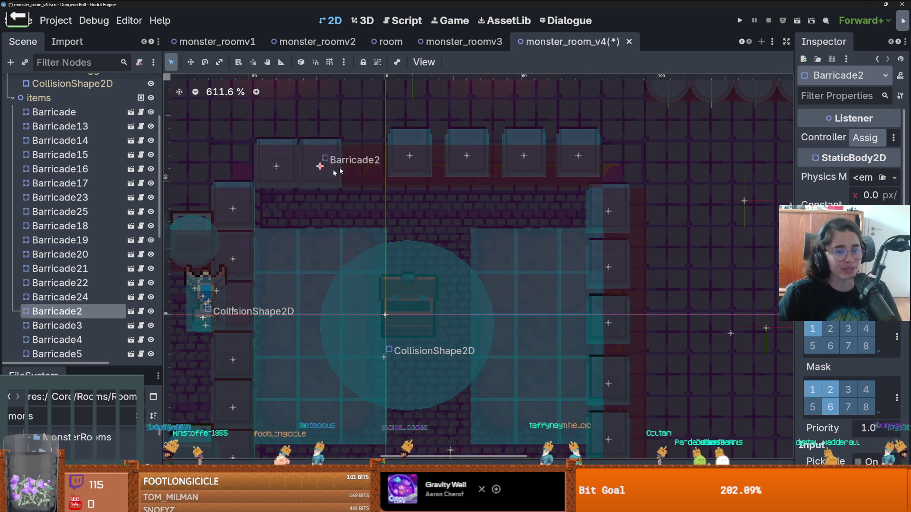
Step: Slide Barricade3 and Barricade4 left into the empty top-wall slots
{"action": "scroll", "coordinate": [318, 166], "scroll_direction": "up", "scroll_amount": 4}
{"action": "scroll", "coordinate": [317, 166], "scroll_direction": "down", "scroll_amount": 4}
{"action": "key", "text": "Down"}
{"action": "left_click_drag", "start_coordinate": [410, 154], "coordinate": [369, 165]}
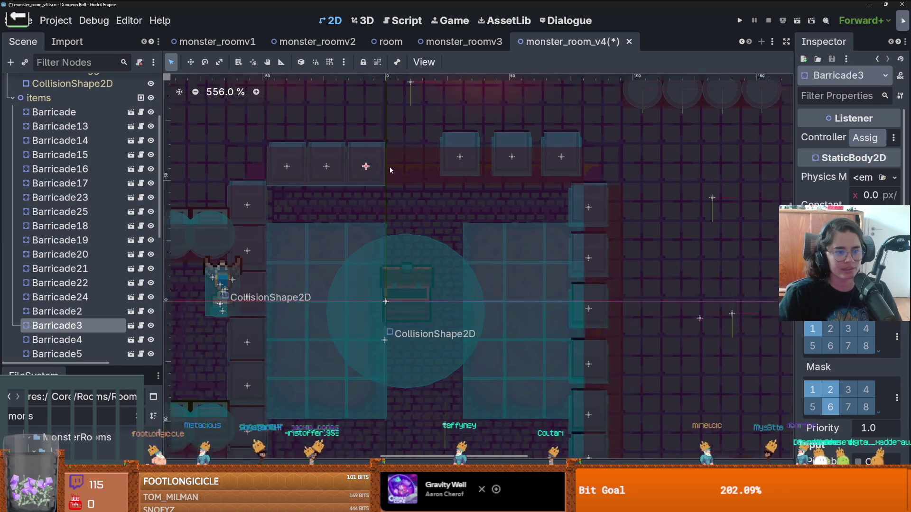
{"action": "scroll", "coordinate": [387, 168], "scroll_direction": "up", "scroll_amount": 3}
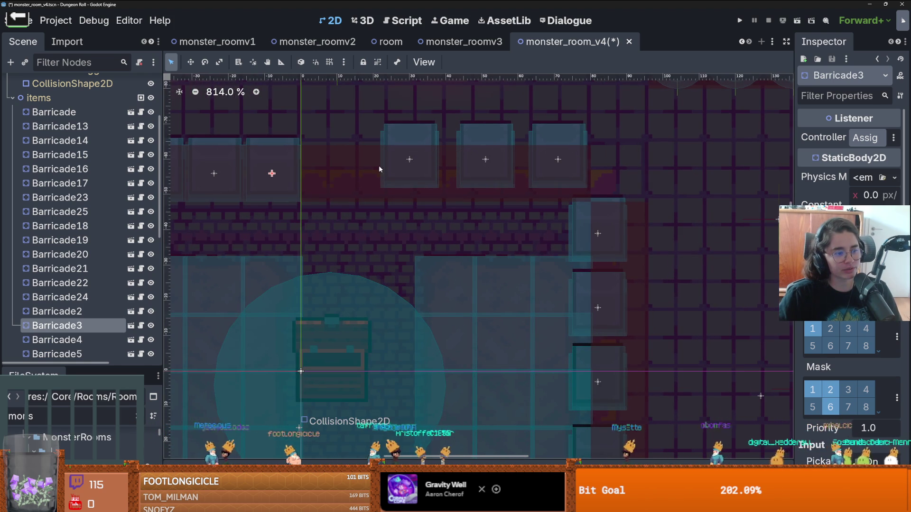
{"action": "scroll", "coordinate": [378, 168], "scroll_direction": "up", "scroll_amount": 1}
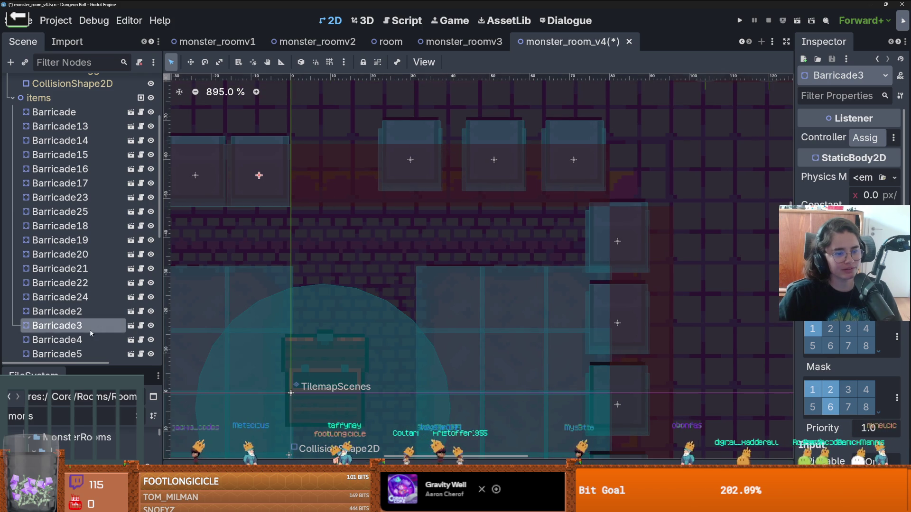
{"action": "left_click", "coordinate": [383, 181]}
{"action": "left_click", "coordinate": [326, 181]}
{"action": "scroll", "coordinate": [84, 193], "scroll_direction": "up", "scroll_amount": 3}
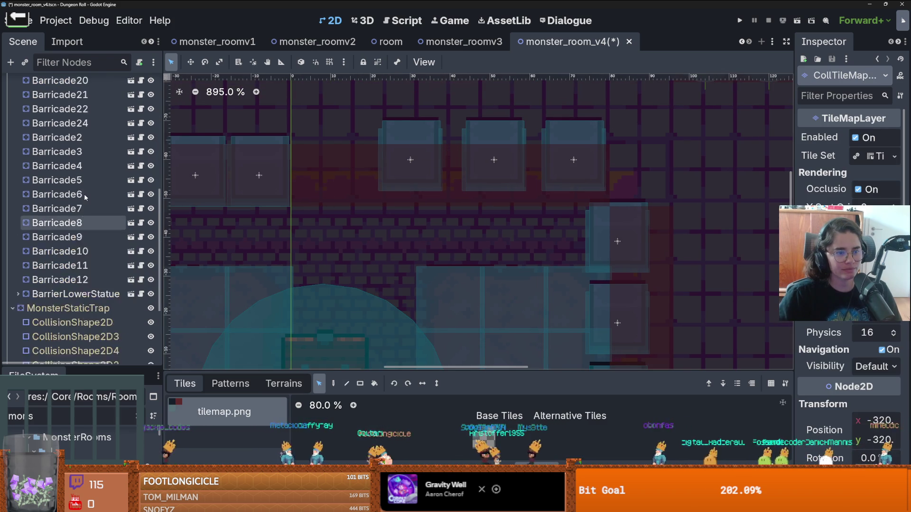
{"action": "left_click", "coordinate": [84, 200]}
{"action": "left_click_drag", "start_coordinate": [407, 150], "coordinate": [316, 167]}
Step: Slide Barricade5 and Barricade6 left to close the remaining top-row gaps
{"action": "scroll", "coordinate": [85, 190], "scroll_direction": "down", "scroll_amount": 3}
{"action": "left_click", "coordinate": [86, 148]}
{"action": "mouse_move", "coordinate": [499, 157]}
{"action": "left_mouse_down"}
{"action": "mouse_move", "coordinate": [403, 164]}
{"action": "mouse_move", "coordinate": [392, 174]}
{"action": "left_mouse_up"}
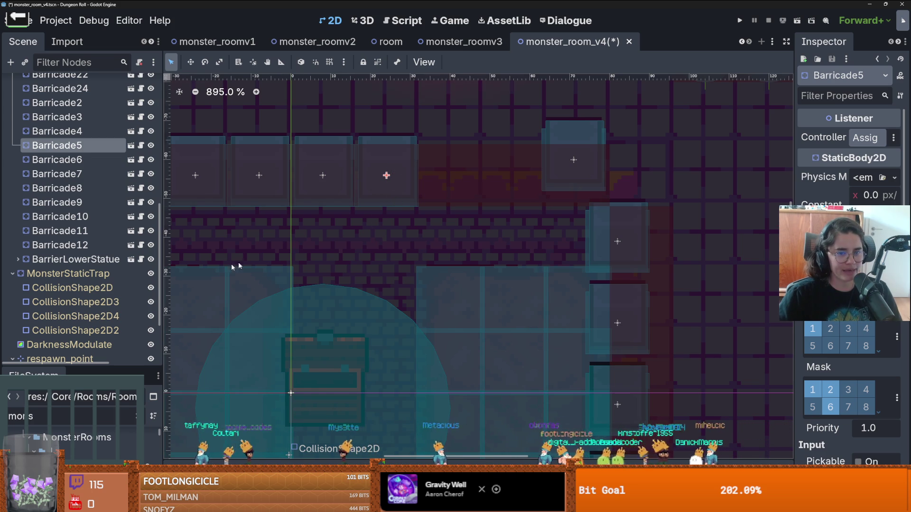
{"action": "left_click", "coordinate": [57, 159]}
{"action": "mouse_move", "coordinate": [576, 170]}
{"action": "left_mouse_down"}
{"action": "mouse_move", "coordinate": [441, 178]}
{"action": "mouse_move", "coordinate": [448, 190]}
{"action": "left_mouse_up"}
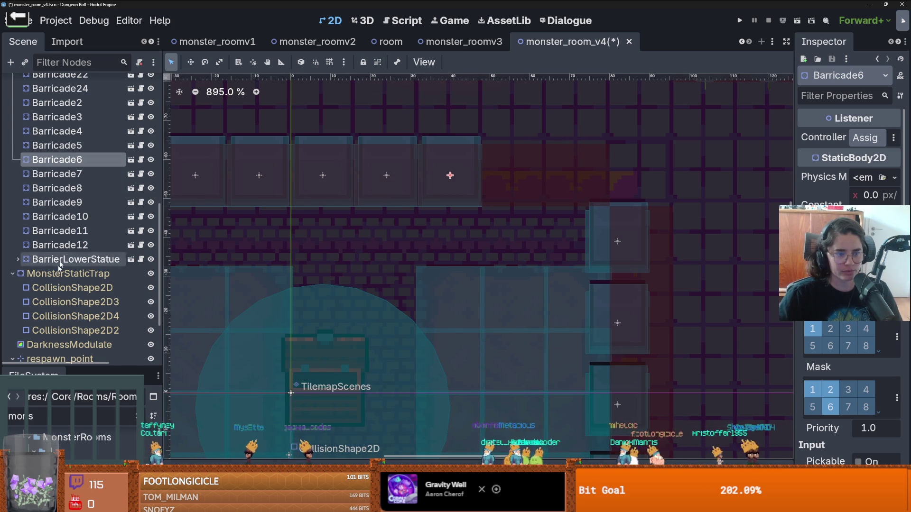
{"action": "left_click", "coordinate": [57, 174]}
{"action": "scroll", "coordinate": [524, 260], "scroll_direction": "down", "scroll_amount": 3}
{"action": "scroll", "coordinate": [523, 260], "scroll_direction": "down", "scroll_amount": 4}
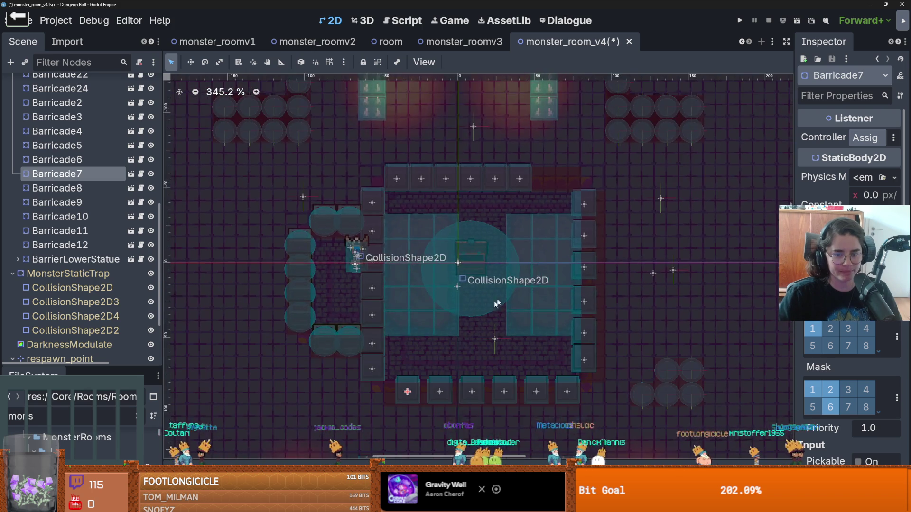
Step: Slide Barricade7 and Barricade8 left along the bottom wall
{"action": "scroll", "coordinate": [378, 347], "scroll_direction": "up", "scroll_amount": 6}
{"action": "left_click", "coordinate": [379, 347]}
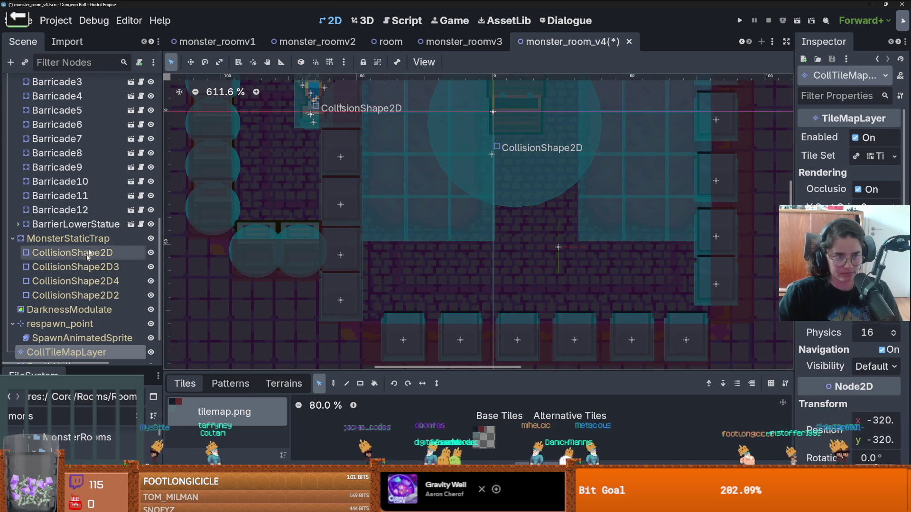
{"action": "left_click", "coordinate": [56, 153]}
{"action": "left_click", "coordinate": [57, 139]}
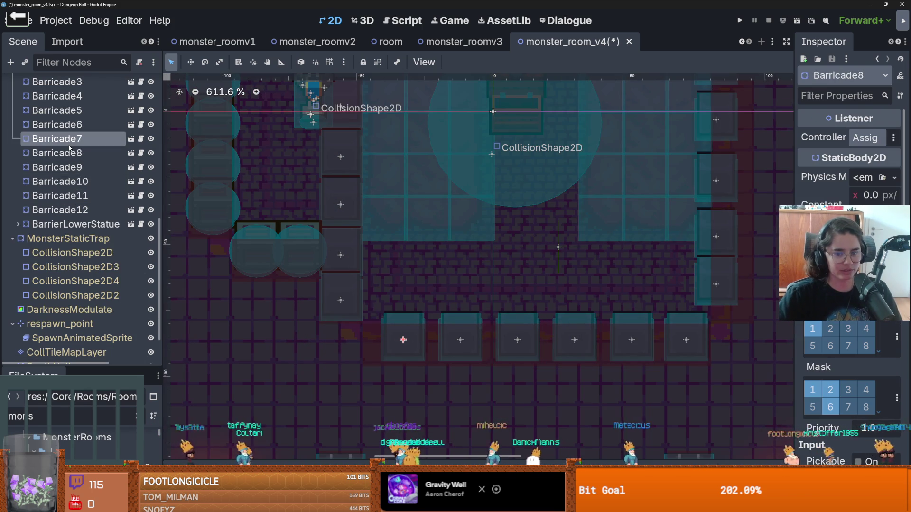
{"action": "left_click_drag", "start_coordinate": [396, 340], "coordinate": [378, 345]}
{"action": "scroll", "coordinate": [467, 391], "scroll_direction": "up", "scroll_amount": 3}
{"action": "left_click", "coordinate": [57, 152]}
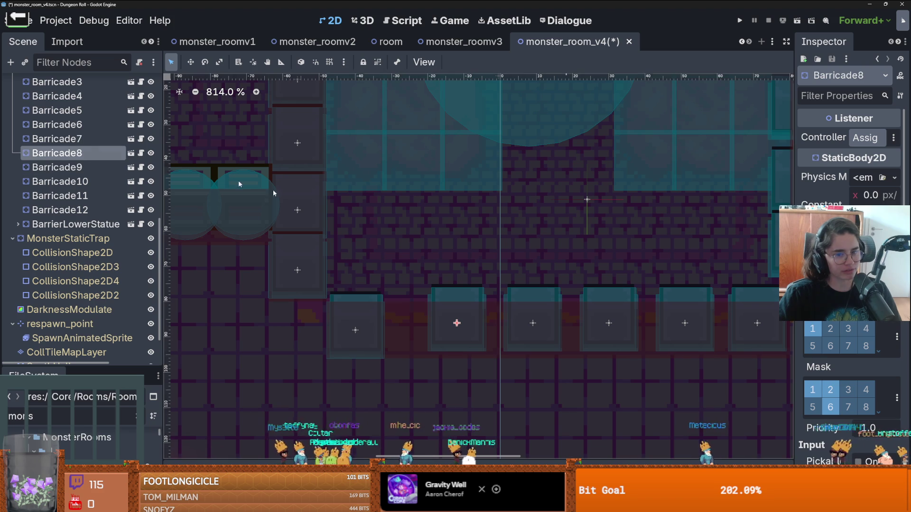
{"action": "left_click_drag", "start_coordinate": [464, 326], "coordinate": [419, 333]}
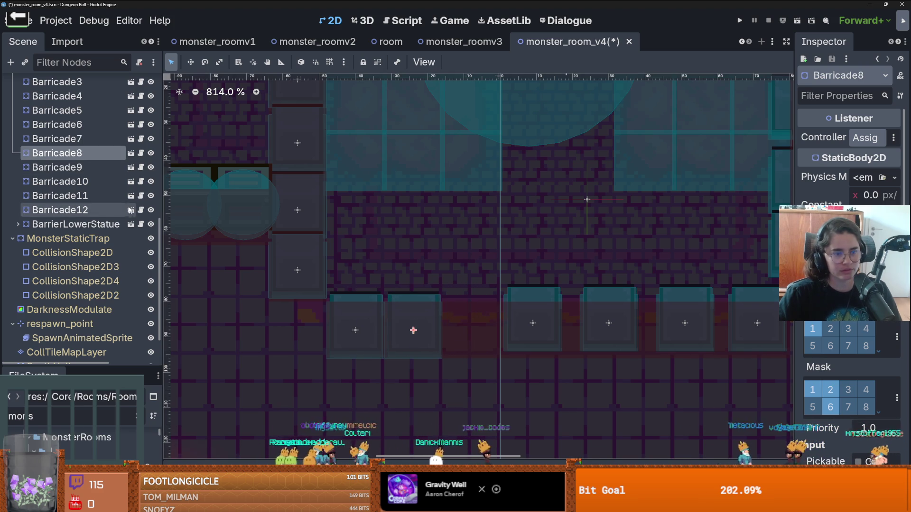
Step: Slide Barricade9 and Barricade10 left to close the bottom-row gaps
{"action": "left_click", "coordinate": [57, 167]}
{"action": "left_click_drag", "start_coordinate": [524, 331], "coordinate": [460, 335]}
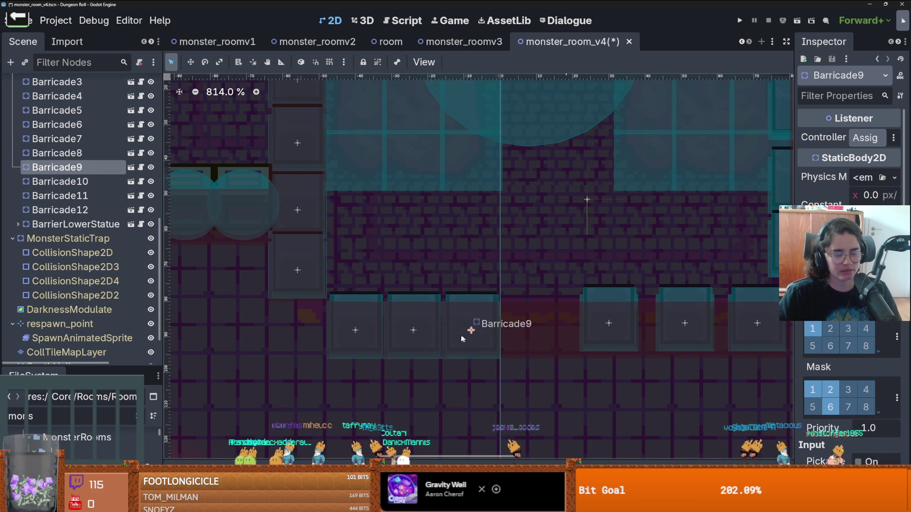
{"action": "left_click", "coordinate": [71, 181]}
{"action": "left_click", "coordinate": [530, 331]}
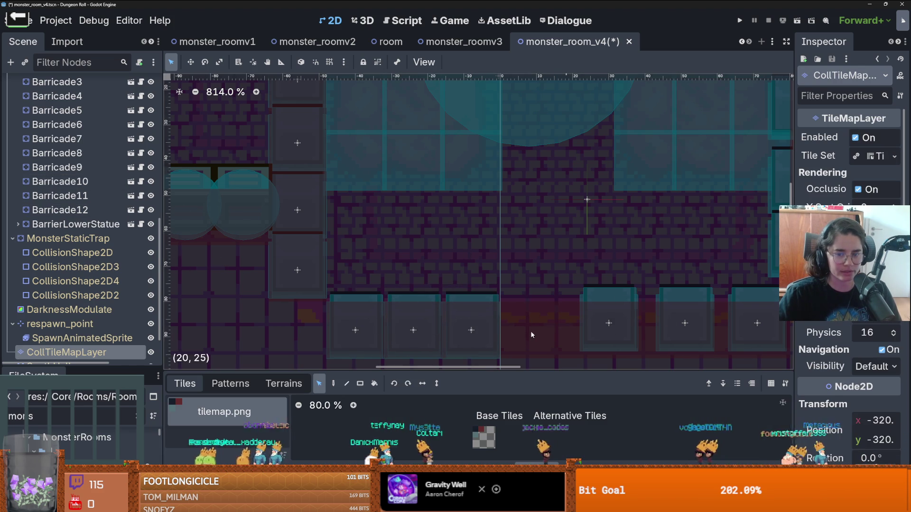
{"action": "left_click", "coordinate": [135, 186]}
{"action": "mouse_move", "coordinate": [638, 320]}
{"action": "left_mouse_down"}
{"action": "mouse_move", "coordinate": [570, 319]}
{"action": "mouse_move", "coordinate": [537, 331]}
{"action": "left_mouse_up"}
{"action": "scroll", "coordinate": [537, 331], "scroll_direction": "down", "scroll_amount": 6}
{"action": "scroll", "coordinate": [439, 297], "scroll_direction": "up", "scroll_amount": 1}
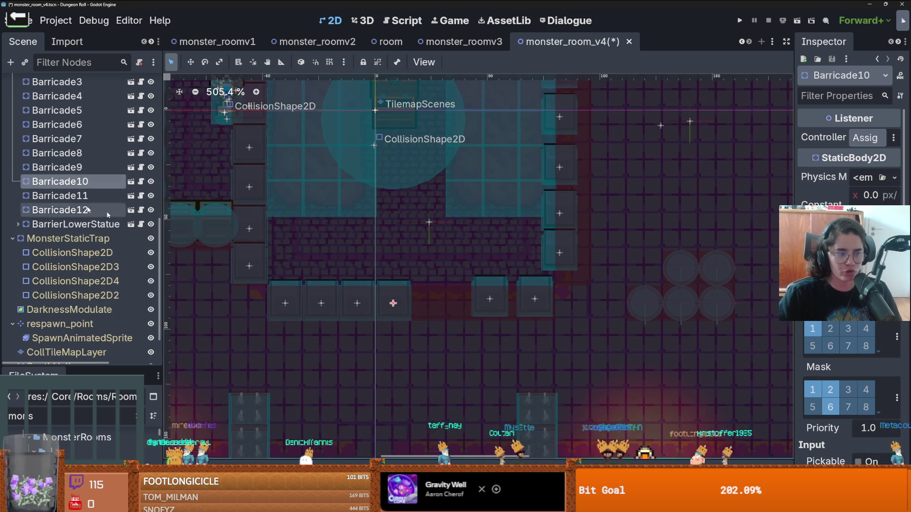
Step: Move Barricade11 and Barricade12 left, then duplicate Barricade12 to extend the row
{"action": "left_click", "coordinate": [64, 195]}
{"action": "left_click_drag", "start_coordinate": [488, 302], "coordinate": [426, 309]}
{"action": "scroll", "coordinate": [442, 313], "scroll_direction": "up", "scroll_amount": 1}
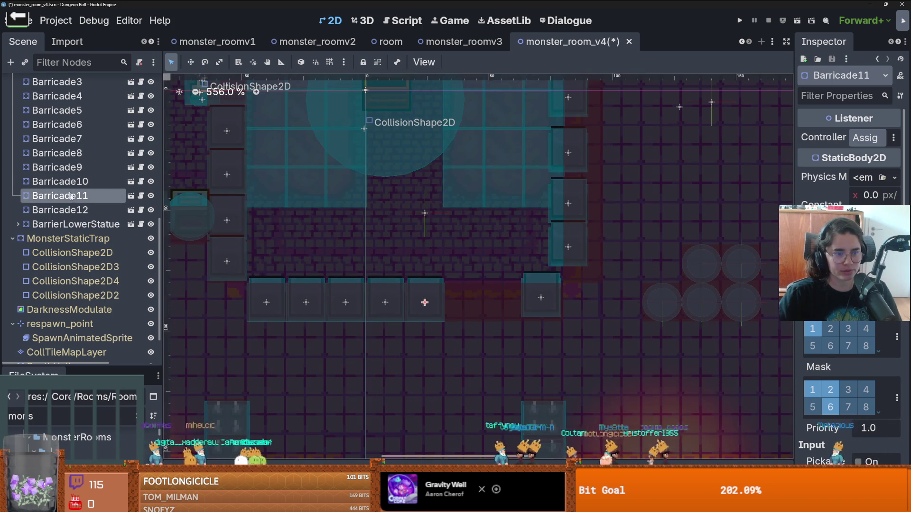
{"action": "left_click", "coordinate": [60, 209]}
{"action": "mouse_move", "coordinate": [545, 298]}
{"action": "left_mouse_down"}
{"action": "mouse_move", "coordinate": [468, 302]}
{"action": "mouse_move", "coordinate": [528, 302]}
{"action": "left_mouse_up"}
{"action": "scroll", "coordinate": [468, 301], "scroll_direction": "down", "scroll_amount": 7}
{"action": "scroll", "coordinate": [477, 302], "scroll_direction": "up", "scroll_amount": 3}
{"action": "key", "text": "ctrl+d"}
{"action": "key", "text": "ctrl+d"}
Step: Review the top-row placements by selecting Barricade2, Barricade4, Barricade5 and Barricade6
{"action": "scroll", "coordinate": [559, 301], "scroll_direction": "down", "scroll_amount": 4}
{"action": "scroll", "coordinate": [377, 269], "scroll_direction": "up", "scroll_amount": 6}
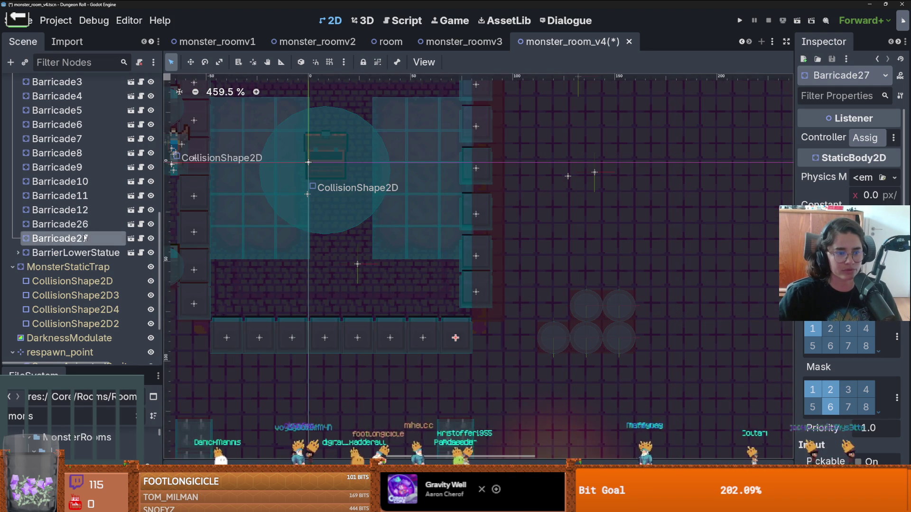
{"action": "scroll", "coordinate": [84, 238], "scroll_direction": "up", "scroll_amount": 3}
{"action": "left_click", "coordinate": [83, 206]}
{"action": "scroll", "coordinate": [329, 253], "scroll_direction": "down", "scroll_amount": 2}
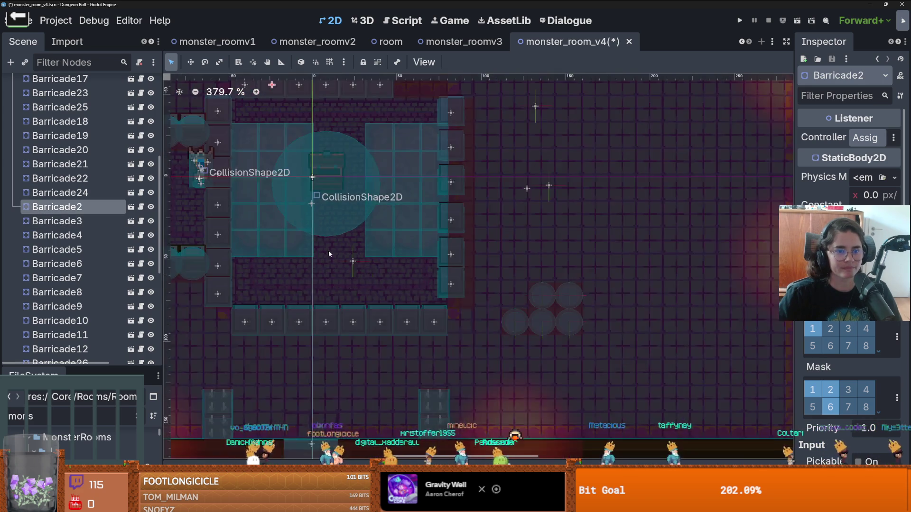
{"action": "scroll", "coordinate": [328, 253], "scroll_direction": "down", "scroll_amount": 1}
{"action": "scroll", "coordinate": [332, 237], "scroll_direction": "up", "scroll_amount": 2}
{"action": "left_click", "coordinate": [354, 182]}
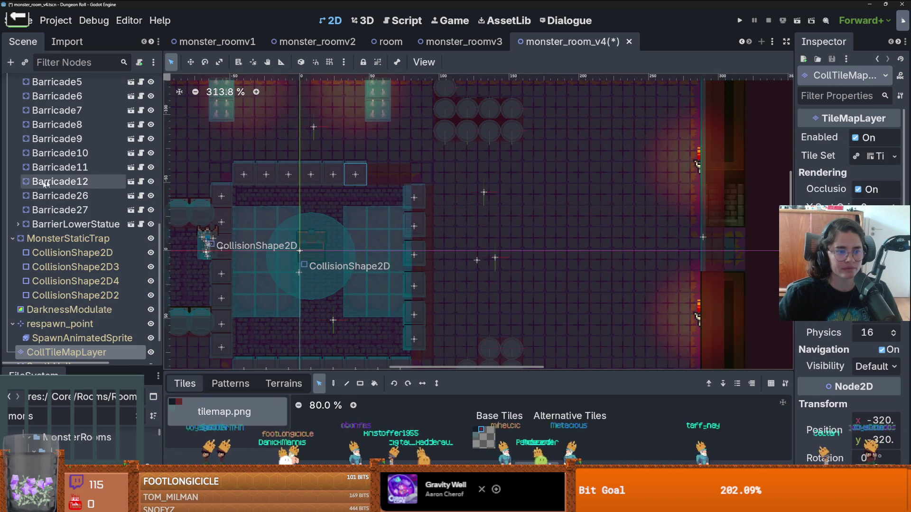
{"action": "scroll", "coordinate": [97, 178], "scroll_direction": "up", "scroll_amount": 3}
{"action": "left_click", "coordinate": [79, 150]}
{"action": "left_click", "coordinate": [78, 207]}
{"action": "left_click", "coordinate": [77, 222]}
{"action": "left_click", "coordinate": [74, 237]}
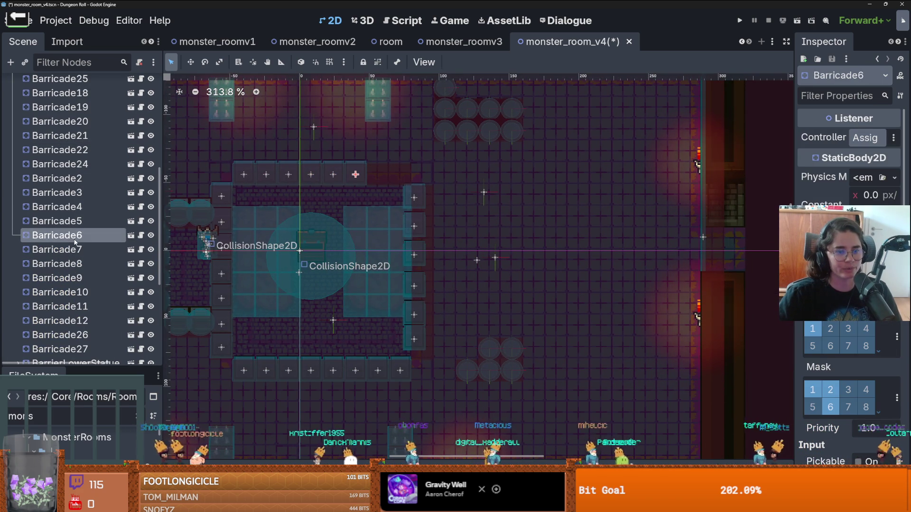
Step: Duplicate Barricade6, move the copy one tile right, and duplicate it again
{"action": "scroll", "coordinate": [363, 182], "scroll_direction": "up", "scroll_amount": 4}
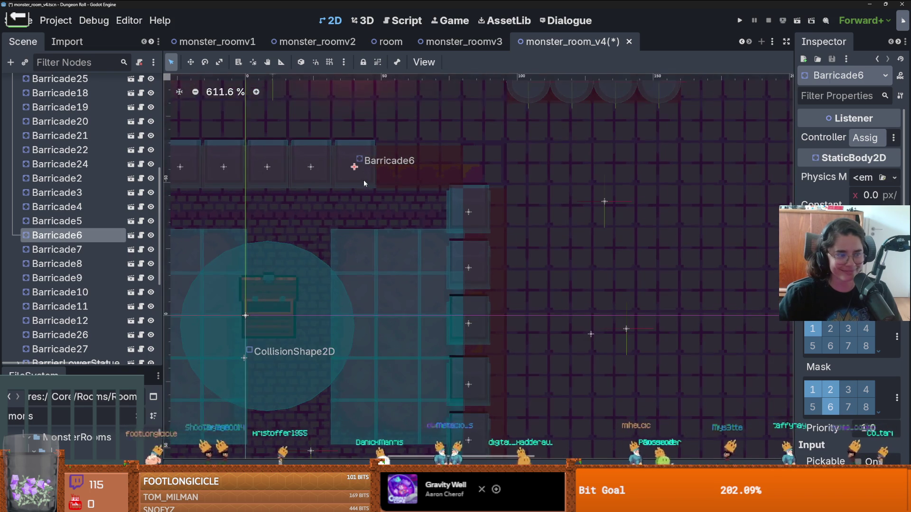
{"action": "key", "text": "ctrl+d"}
{"action": "left_click_drag", "start_coordinate": [357, 167], "coordinate": [396, 169]}
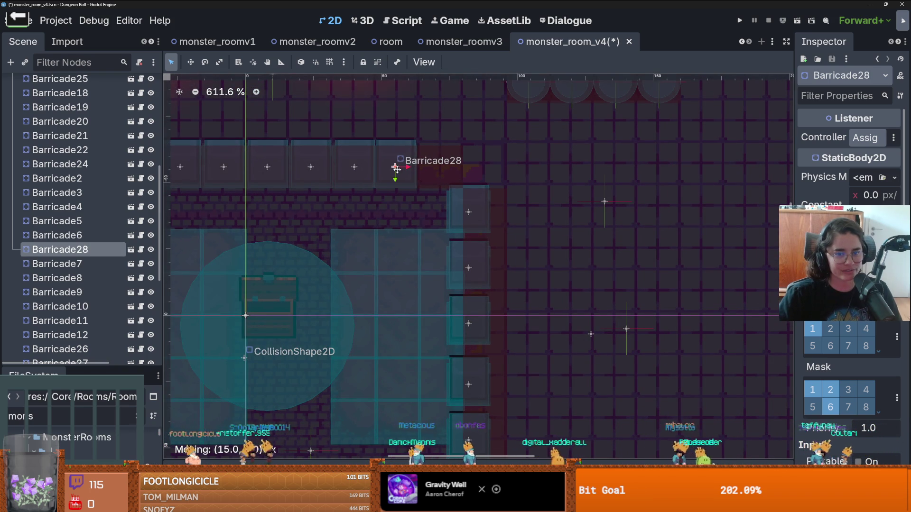
{"action": "key", "text": "ctrl+d"}
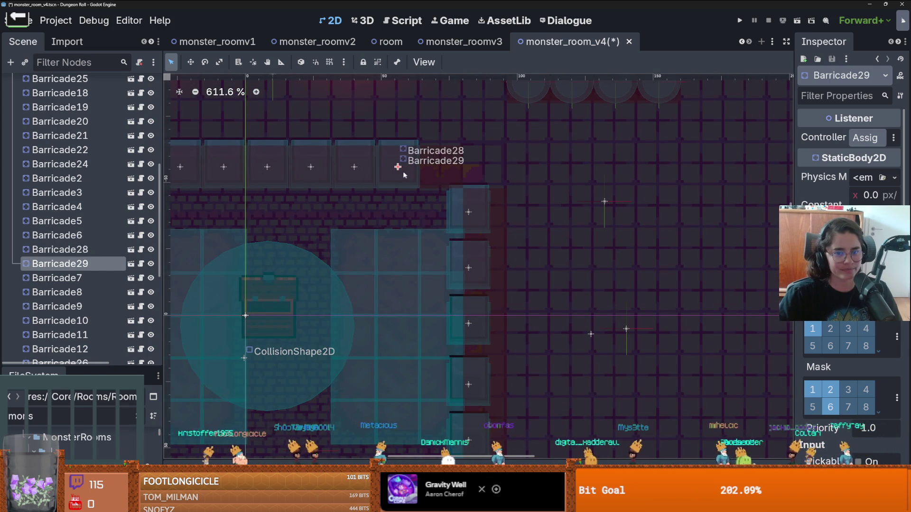
{"action": "left_click", "coordinate": [451, 175]}
Step: Check Barricade12, Barricade11, Barricade9, Barricade29 and Barricade5 positions
{"action": "left_click", "coordinate": [78, 182]}
{"action": "left_click", "coordinate": [81, 168]}
{"action": "left_click", "coordinate": [81, 124]}
{"action": "scroll", "coordinate": [95, 201], "scroll_direction": "up", "scroll_amount": 3}
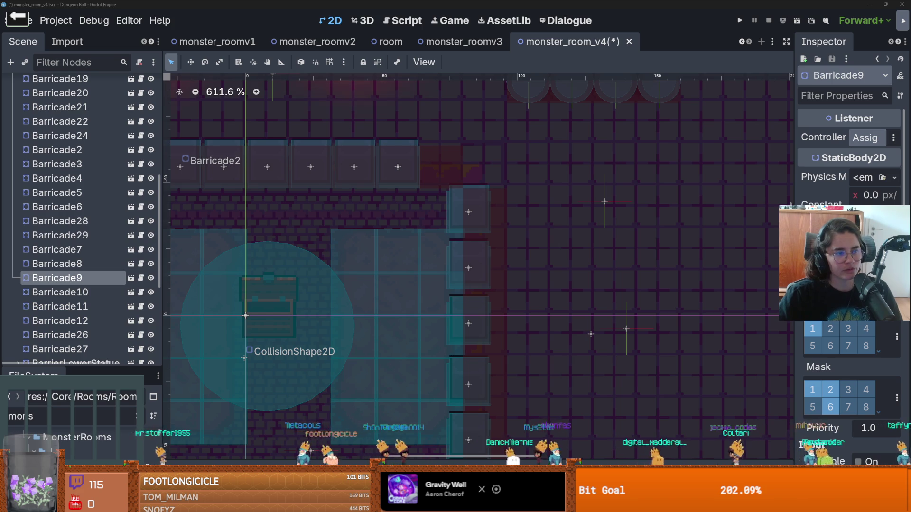
{"action": "scroll", "coordinate": [75, 232], "scroll_direction": "up", "scroll_amount": 2}
{"action": "left_click", "coordinate": [75, 270]}
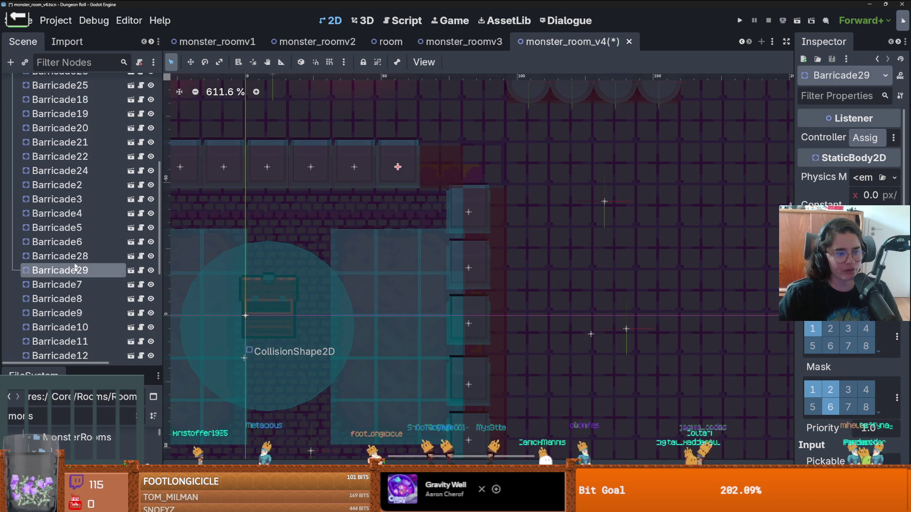
{"action": "left_click", "coordinate": [88, 226]}
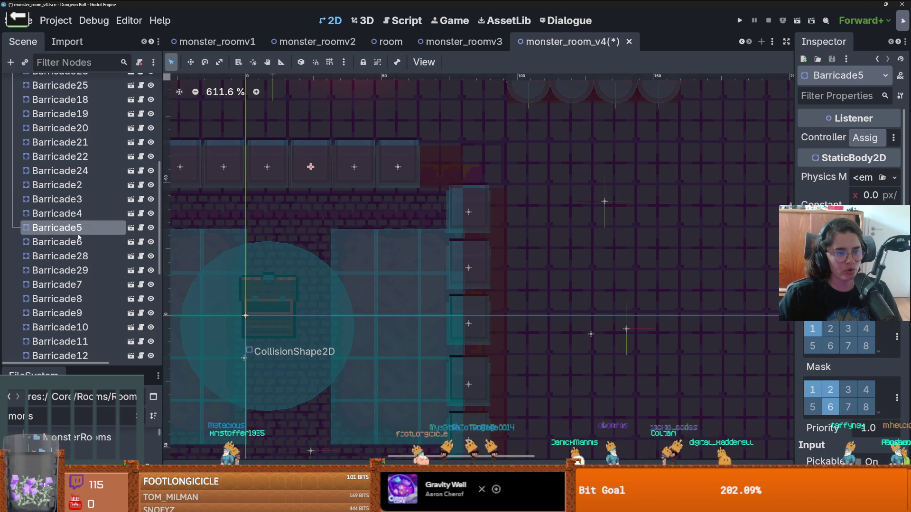
Step: Shift Barricade28 right into the top-row gap
{"action": "left_click", "coordinate": [72, 256]}
{"action": "left_click_drag", "start_coordinate": [398, 167], "coordinate": [439, 168]}
{"action": "scroll", "coordinate": [440, 169], "scroll_direction": "down", "scroll_amount": 6}
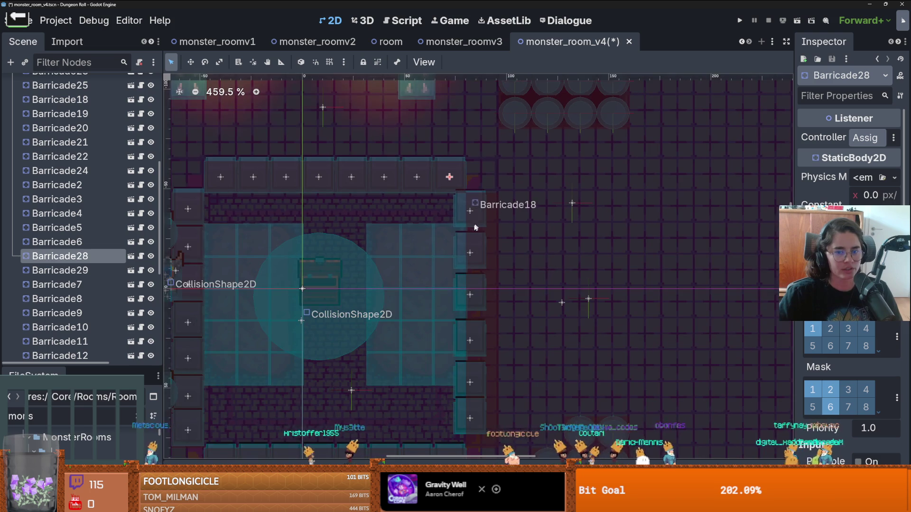
Step: Check Barricade29, Barricade7 through Barricade11, Barricade26 and Barricade27
{"action": "scroll", "coordinate": [351, 228], "scroll_direction": "up", "scroll_amount": 2}
{"action": "scroll", "coordinate": [361, 225], "scroll_direction": "down", "scroll_amount": 2}
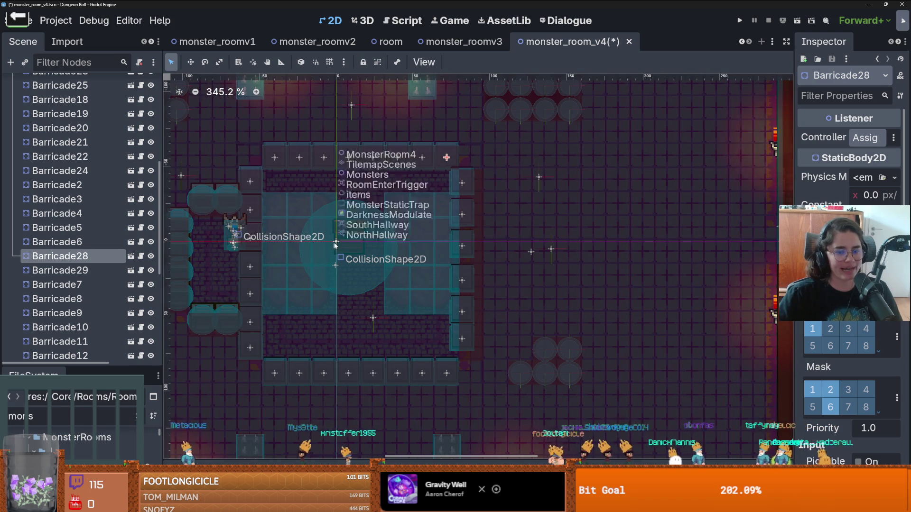
{"action": "left_click", "coordinate": [87, 270]}
{"action": "left_click", "coordinate": [84, 285]}
{"action": "left_click", "coordinate": [82, 300]}
{"action": "left_click", "coordinate": [78, 314]}
{"action": "left_click", "coordinate": [77, 327]}
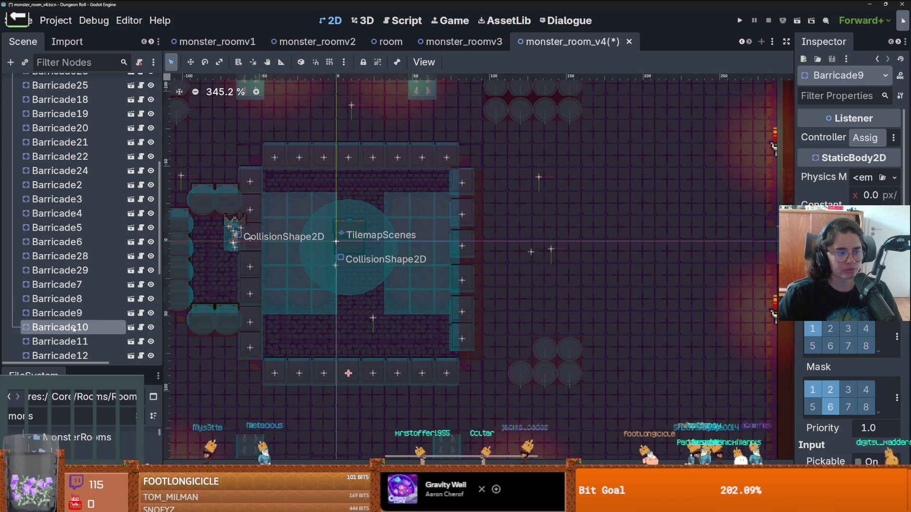
{"action": "scroll", "coordinate": [79, 313], "scroll_direction": "down", "scroll_amount": 3}
{"action": "left_click", "coordinate": [80, 238]}
{"action": "left_click", "coordinate": [82, 264]}
{"action": "left_click", "coordinate": [84, 279]}
Step: Nudge Barricade18 a few pixels right to align with the side wall
{"action": "scroll", "coordinate": [86, 274], "scroll_direction": "up", "scroll_amount": 5}
{"action": "left_click", "coordinate": [86, 273]}
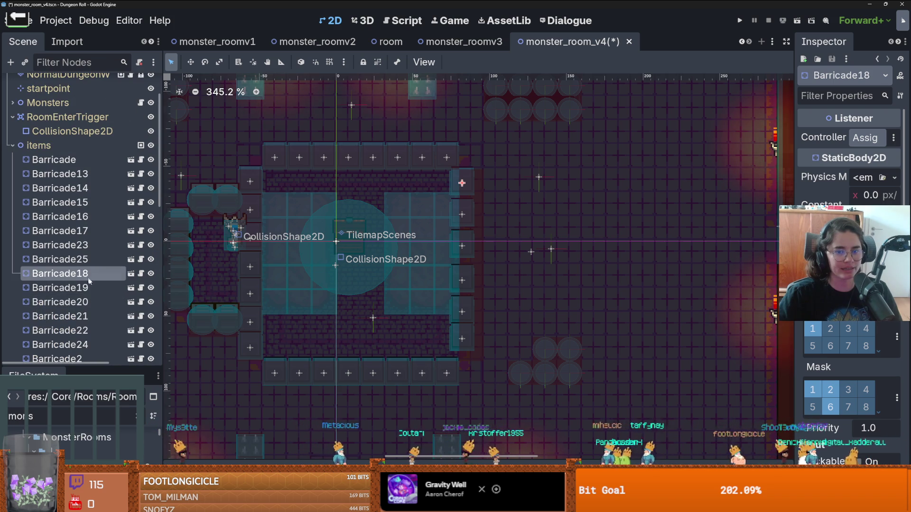
{"action": "scroll", "coordinate": [458, 179], "scroll_direction": "up", "scroll_amount": 3}
{"action": "left_click_drag", "start_coordinate": [458, 179], "coordinate": [473, 178]}
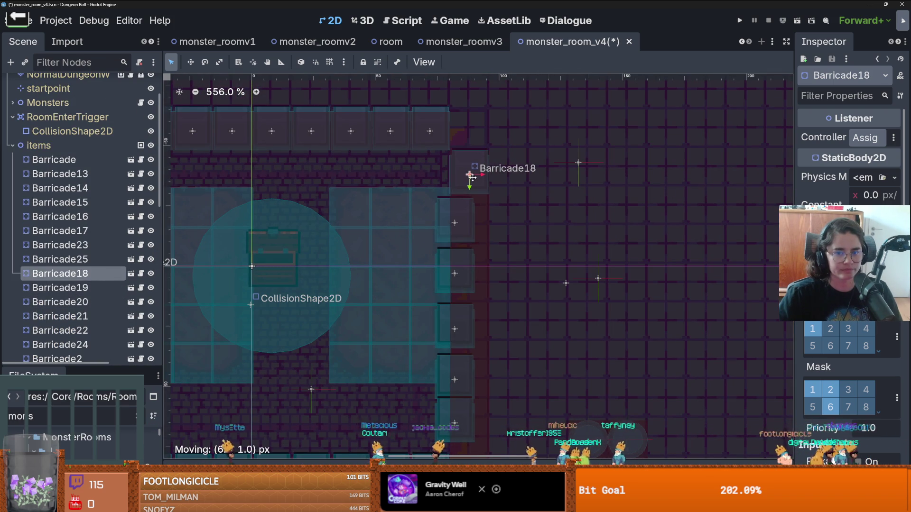
{"action": "scroll", "coordinate": [385, 192], "scroll_direction": "down", "scroll_amount": 2}
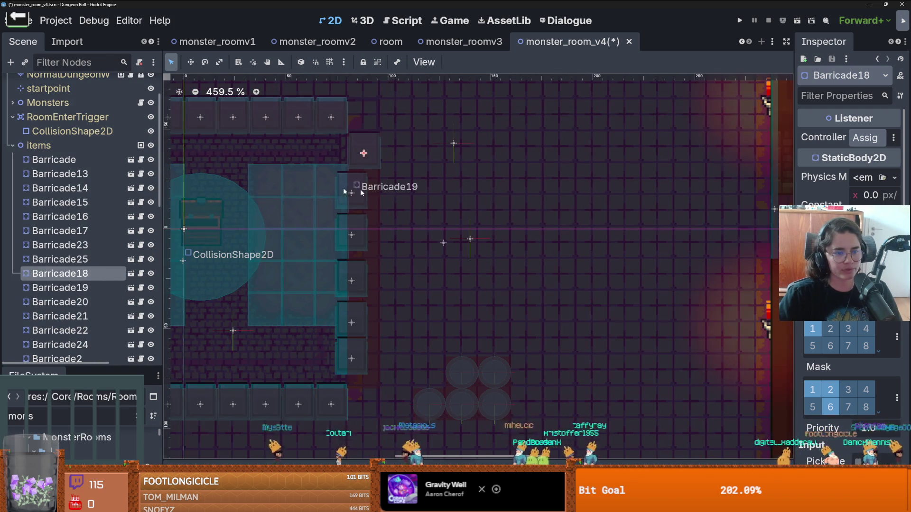
Step: Recheck Barricade19, Barricade11, Barricade9 and Barricade7
{"action": "left_click", "coordinate": [95, 288]}
{"action": "left_click", "coordinate": [353, 186]}
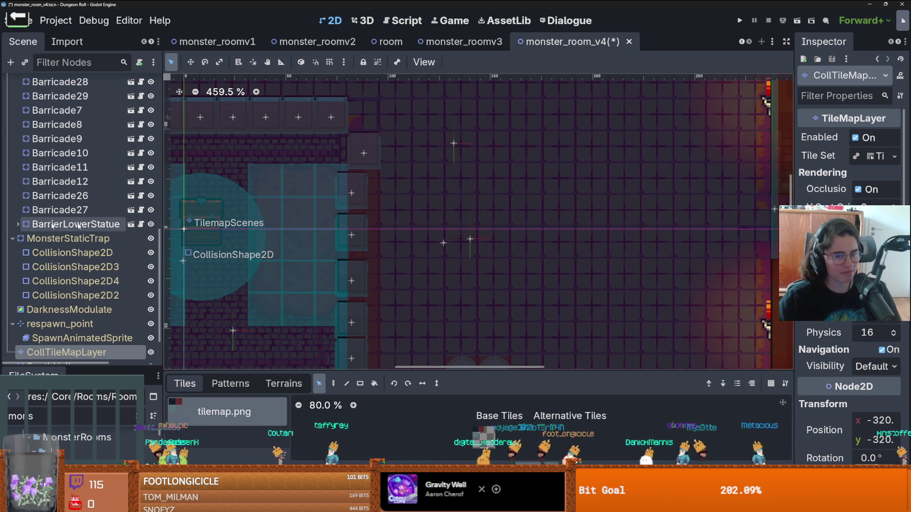
{"action": "left_click", "coordinate": [71, 167]}
{"action": "left_click", "coordinate": [90, 143]}
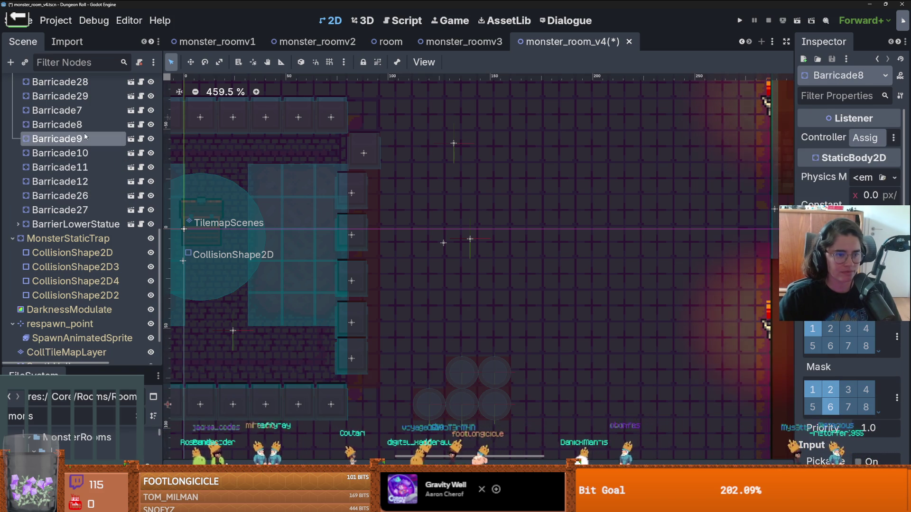
{"action": "left_click", "coordinate": [71, 110]}
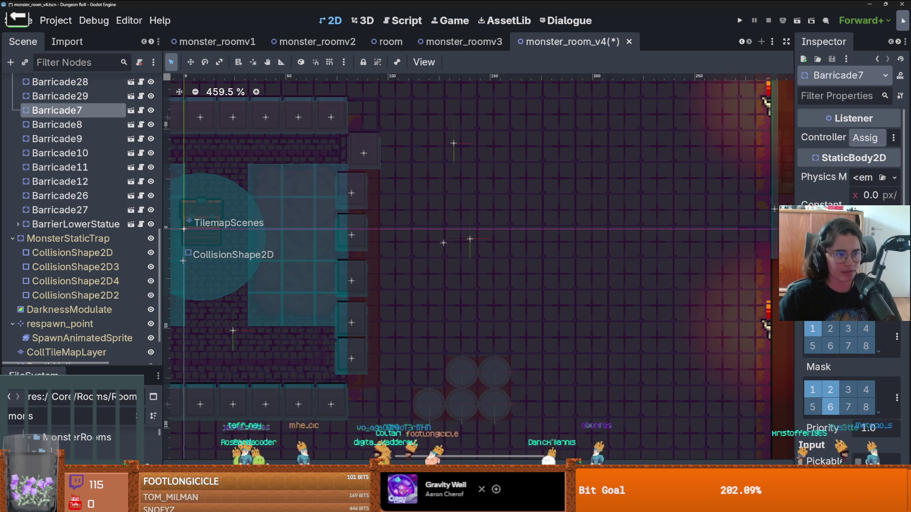
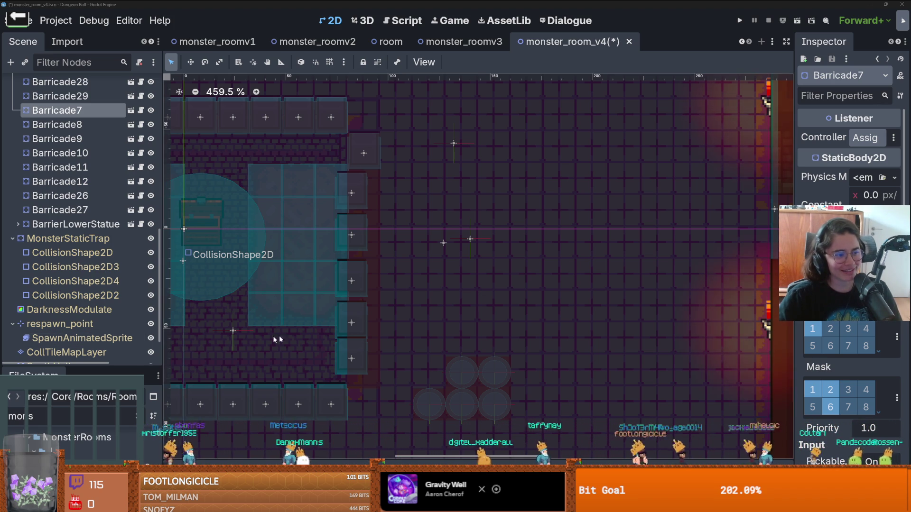
Step: Identify Barricade8, Barricade9, Barricade7, Barricade29 and Barricade5 on the canvas
{"action": "scroll", "coordinate": [376, 327], "scroll_direction": "down", "scroll_amount": 1}
{"action": "scroll", "coordinate": [377, 327], "scroll_direction": "up", "scroll_amount": 1}
{"action": "double_click", "coordinate": [69, 124]}
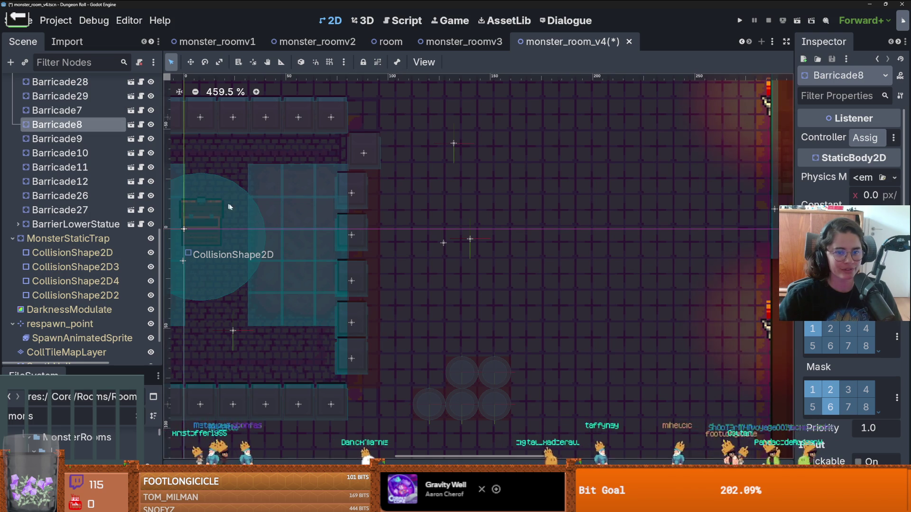
{"action": "left_click", "coordinate": [76, 138]}
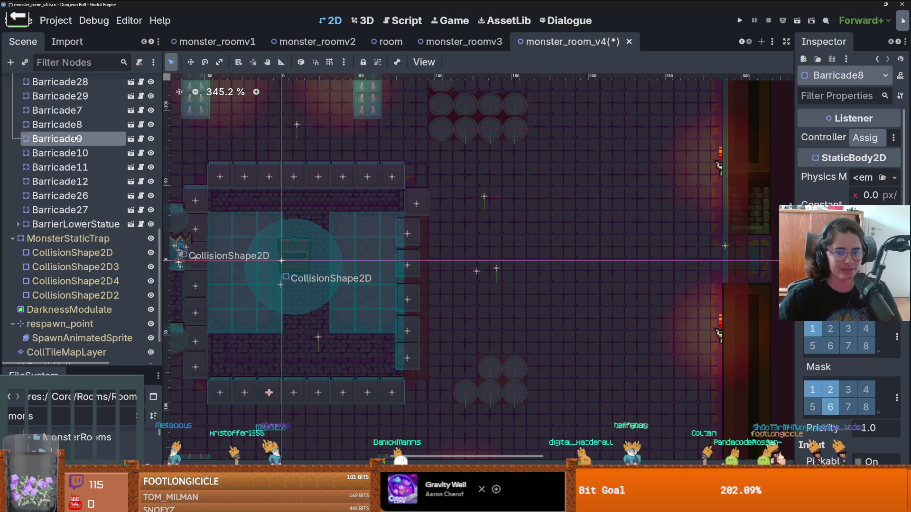
{"action": "scroll", "coordinate": [75, 169], "scroll_direction": "up", "scroll_amount": 3}
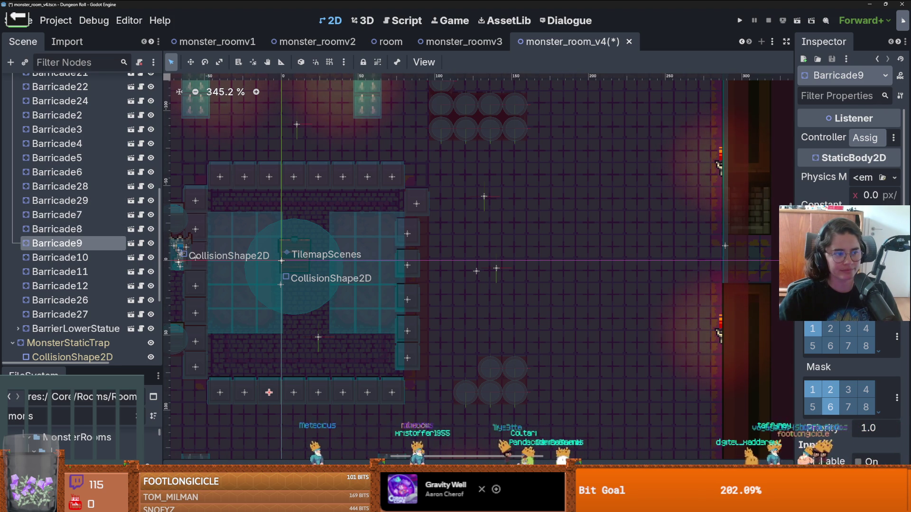
{"action": "left_click", "coordinate": [76, 229]}
{"action": "left_click", "coordinate": [76, 214]}
{"action": "left_click", "coordinate": [76, 201]}
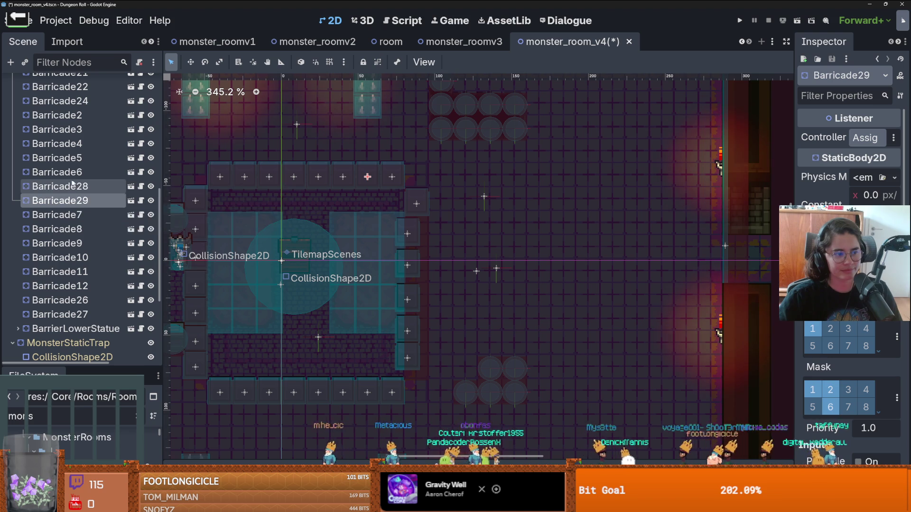
{"action": "left_click", "coordinate": [70, 158]}
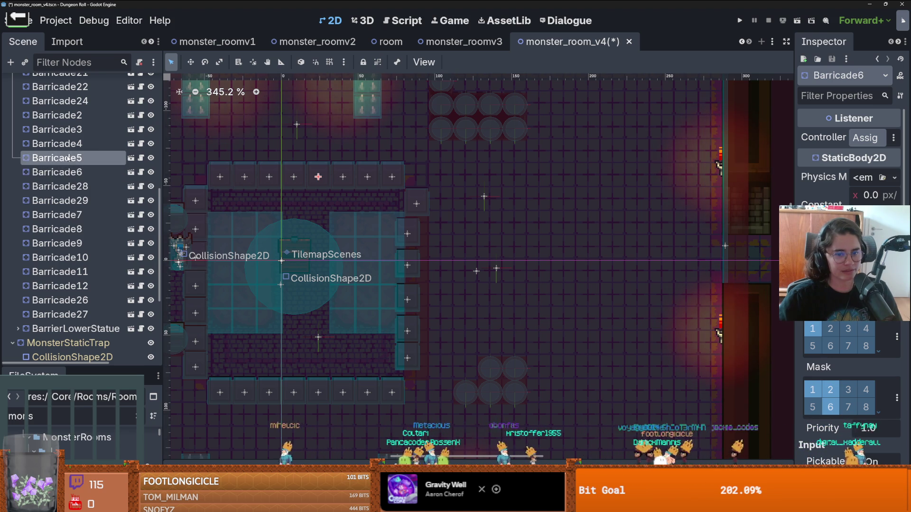
{"action": "scroll", "coordinate": [72, 178], "scroll_direction": "up", "scroll_amount": 3}
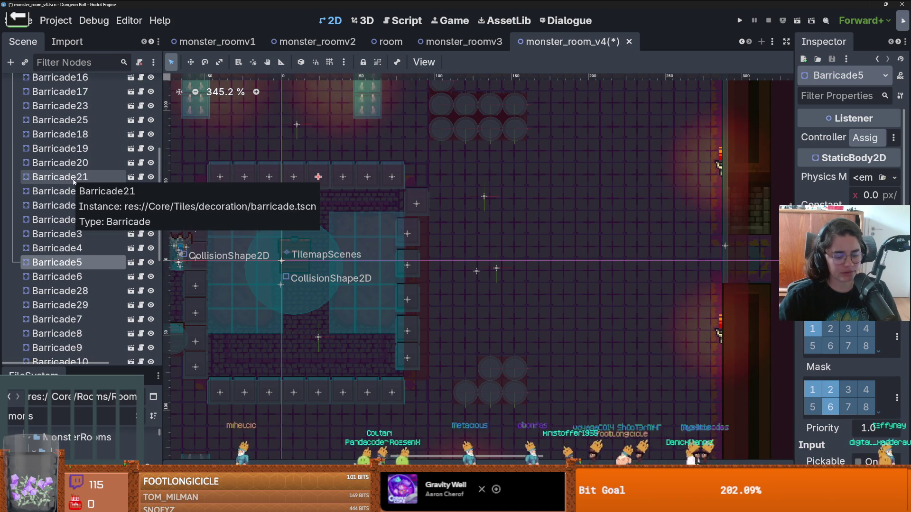
Step: Identify the right-wall barricades: Barricade22, 24, 21, 20, 19 and 18
{"action": "left_click", "coordinate": [75, 191]}
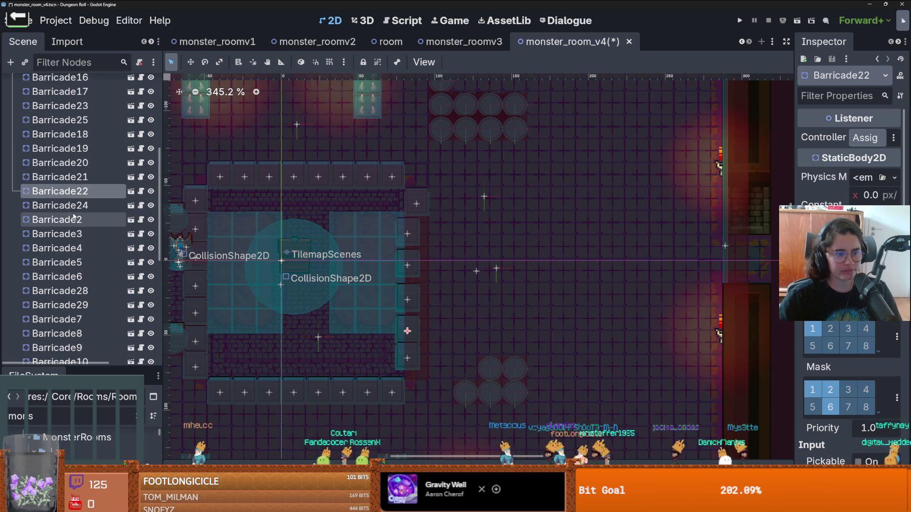
{"action": "left_click", "coordinate": [76, 206]}
{"action": "left_click", "coordinate": [71, 191]}
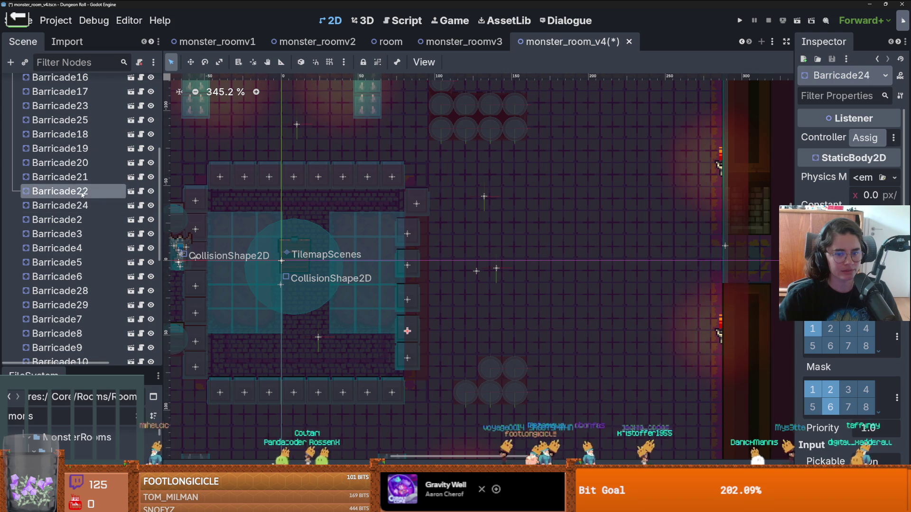
{"action": "left_click", "coordinate": [82, 176]}
{"action": "left_click", "coordinate": [83, 162]}
{"action": "left_click", "coordinate": [82, 148]}
{"action": "left_click", "coordinate": [82, 136]}
Step: Select Barricade19 through Barricade22 plus Barricade24
{"action": "left_click", "coordinate": [83, 148]}
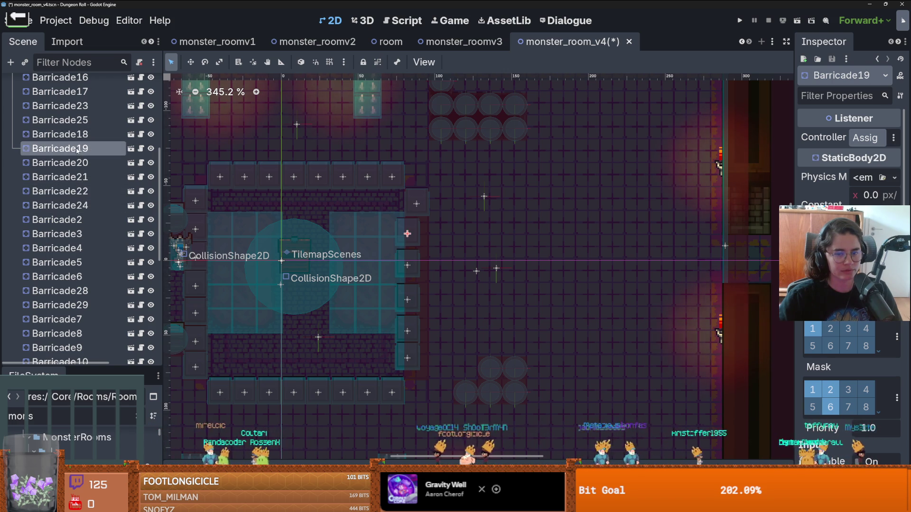
{"action": "left_click", "coordinate": [80, 191], "text": "shift"}
{"action": "left_click", "coordinate": [81, 205], "text": "shift"}
{"action": "scroll", "coordinate": [384, 302], "scroll_direction": "up", "scroll_amount": 1}
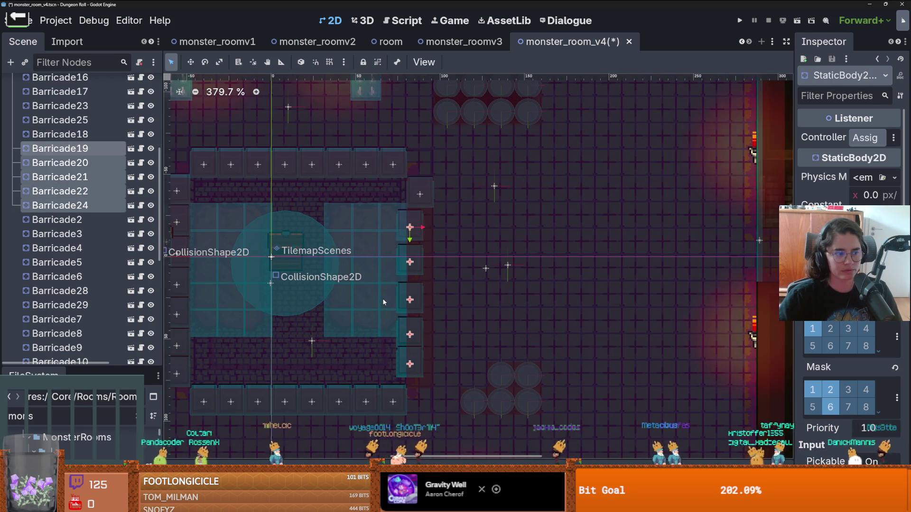
Step: Shift the selected right-wall barricades right, then check Barricades 12 through 8 and 29
{"action": "scroll", "coordinate": [422, 300], "scroll_direction": "up", "scroll_amount": 2}
{"action": "left_click_drag", "start_coordinate": [404, 255], "coordinate": [420, 249]}
{"action": "left_click", "coordinate": [228, 269]}
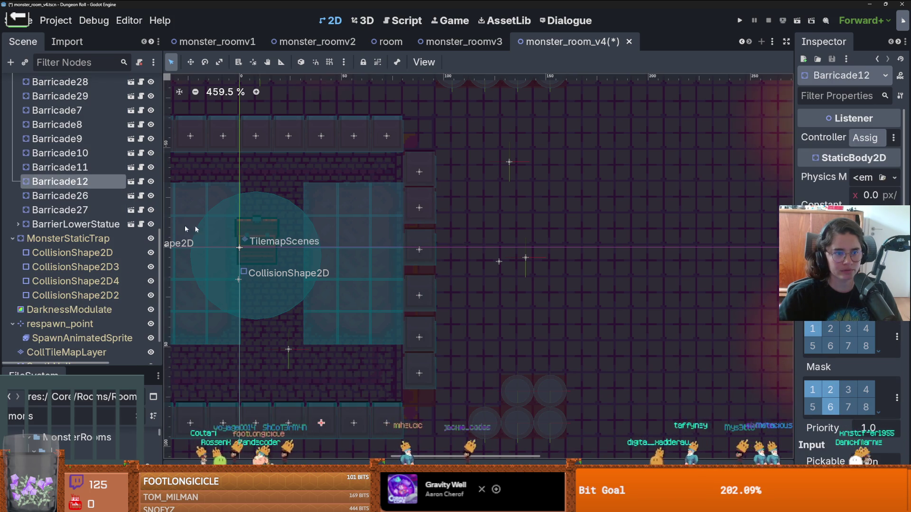
{"action": "left_click", "coordinate": [88, 167]}
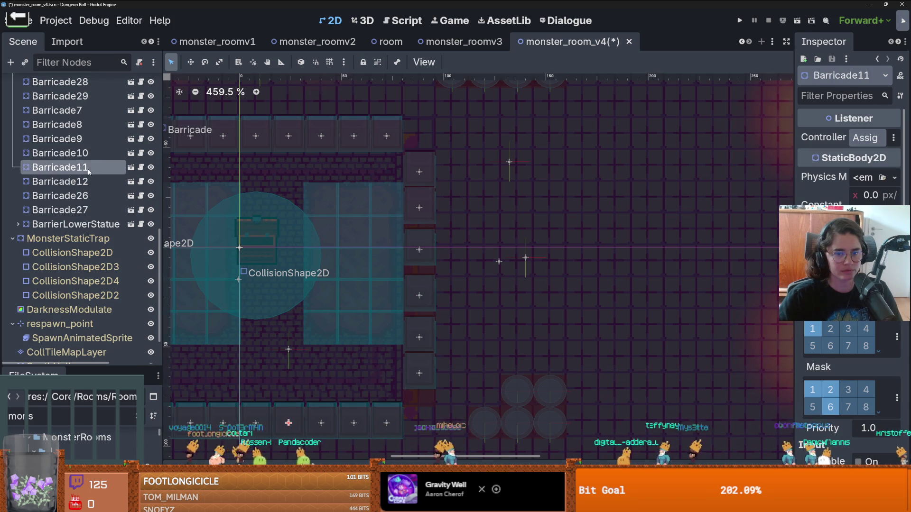
{"action": "left_click", "coordinate": [85, 153]}
{"action": "left_click", "coordinate": [81, 139]}
{"action": "left_click", "coordinate": [81, 125]}
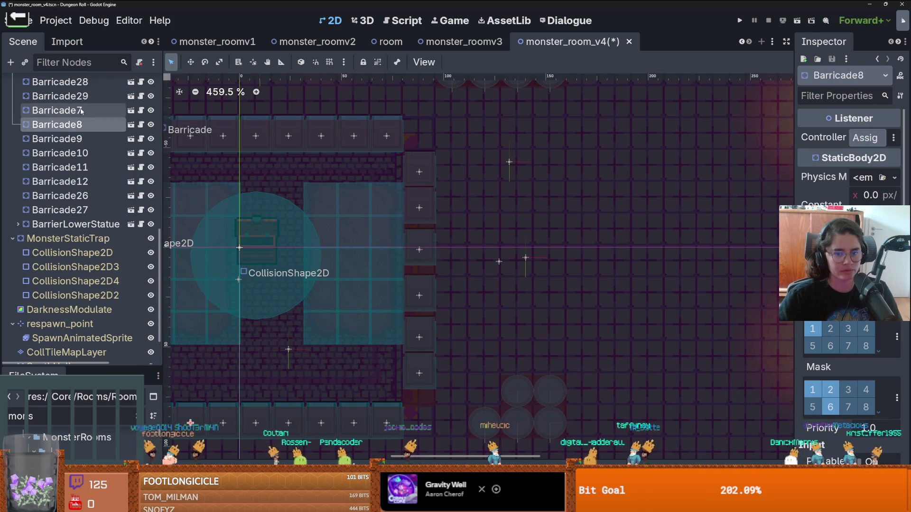
{"action": "left_click", "coordinate": [80, 97]}
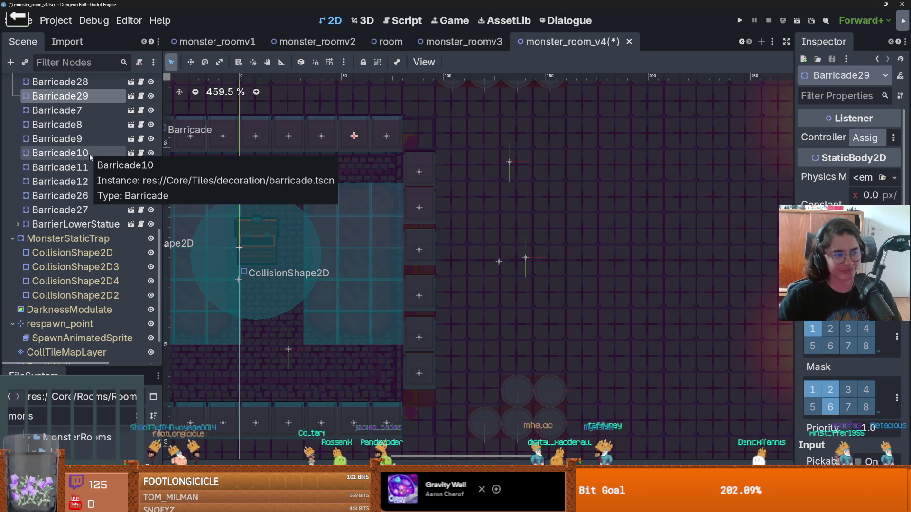
Step: Locate Barricade28, 5, 4, 18, 19 and 20 in the room
{"action": "scroll", "coordinate": [89, 155], "scroll_direction": "up", "scroll_amount": 2}
{"action": "left_click", "coordinate": [88, 155]}
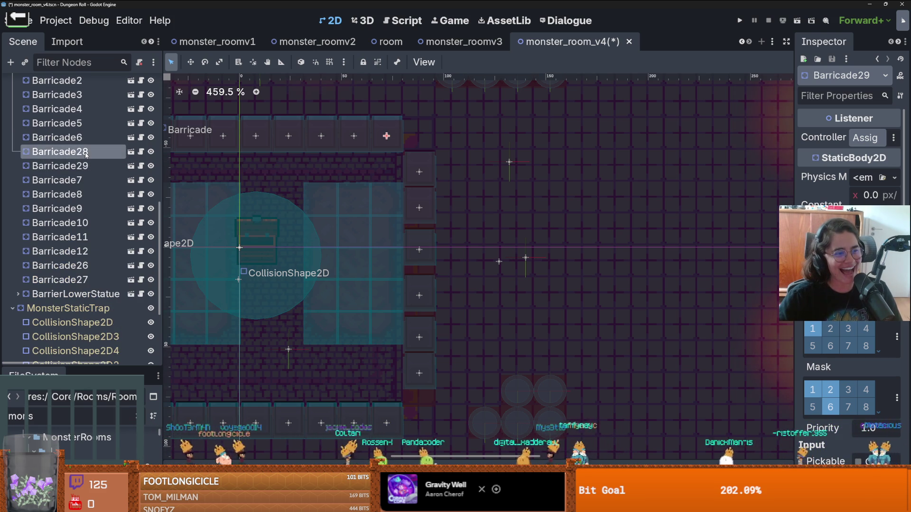
{"action": "scroll", "coordinate": [85, 156], "scroll_direction": "up", "scroll_amount": 1}
{"action": "left_click", "coordinate": [84, 158]}
{"action": "left_click", "coordinate": [81, 143]}
{"action": "left_click", "coordinate": [78, 142]}
{"action": "scroll", "coordinate": [76, 137], "scroll_direction": "up", "scroll_amount": 1}
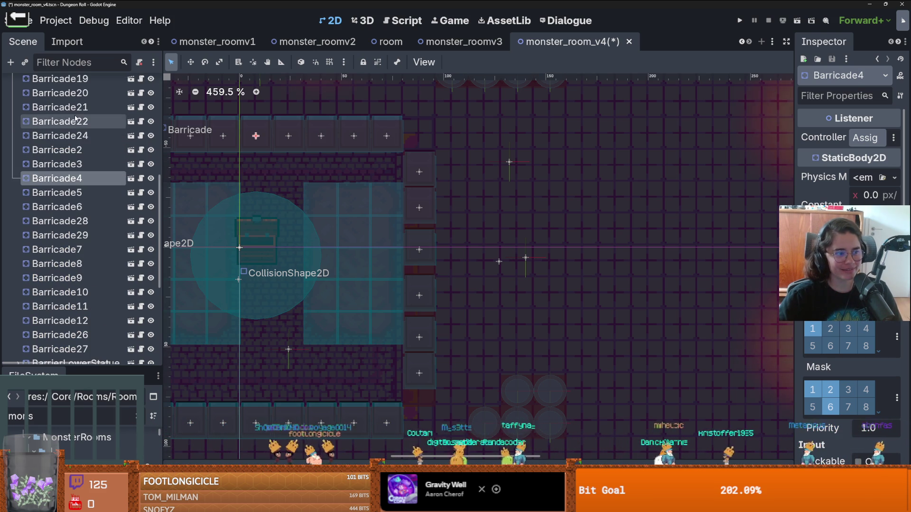
{"action": "scroll", "coordinate": [72, 138], "scroll_direction": "up", "scroll_amount": 2}
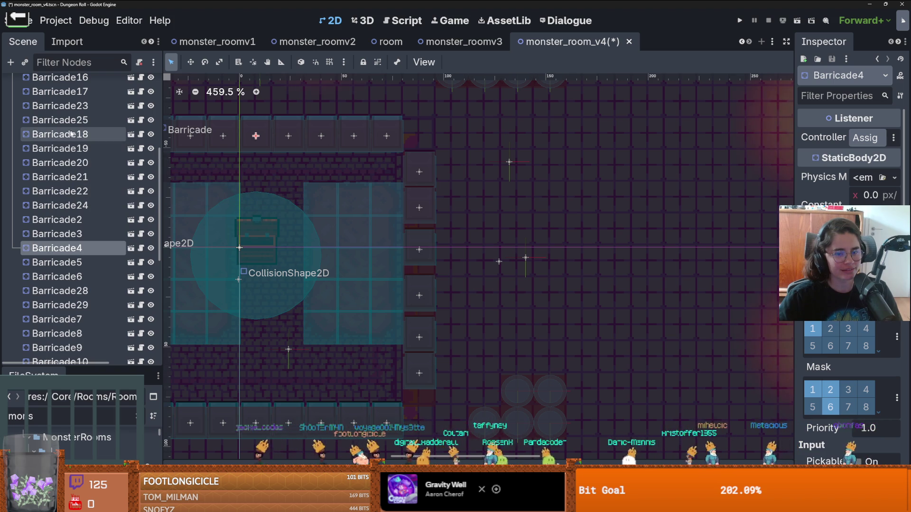
{"action": "left_click", "coordinate": [72, 134]}
{"action": "left_click", "coordinate": [73, 163]}
{"action": "left_click", "coordinate": [73, 148]}
Step: Nudge Barricade20 up about 3 px and Barricade21 up about 10 px
{"action": "left_click", "coordinate": [74, 163]}
{"action": "scroll", "coordinate": [417, 246], "scroll_direction": "up", "scroll_amount": 3}
{"action": "left_click_drag", "start_coordinate": [414, 242], "coordinate": [414, 231]}
{"action": "scroll", "coordinate": [413, 231], "scroll_direction": "down", "scroll_amount": 3}
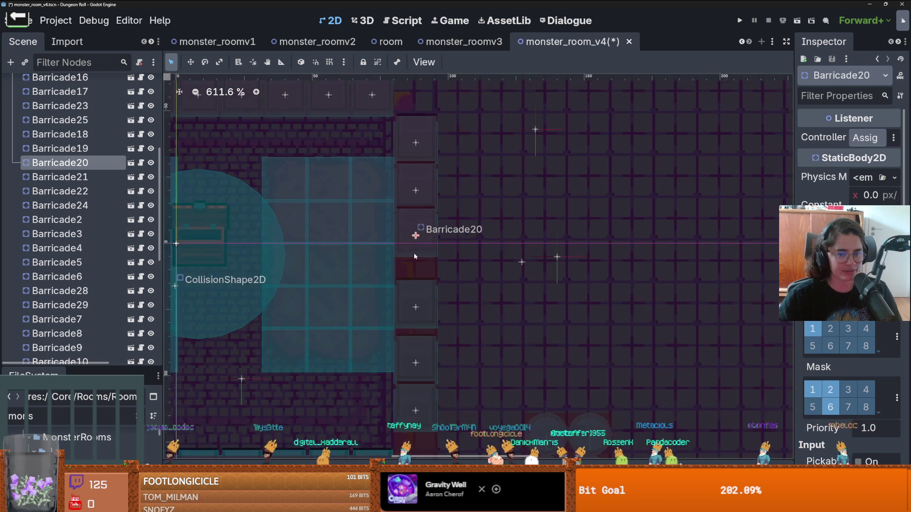
{"action": "left_click", "coordinate": [415, 302]}
{"action": "left_click_drag", "start_coordinate": [427, 309], "coordinate": [427, 286]}
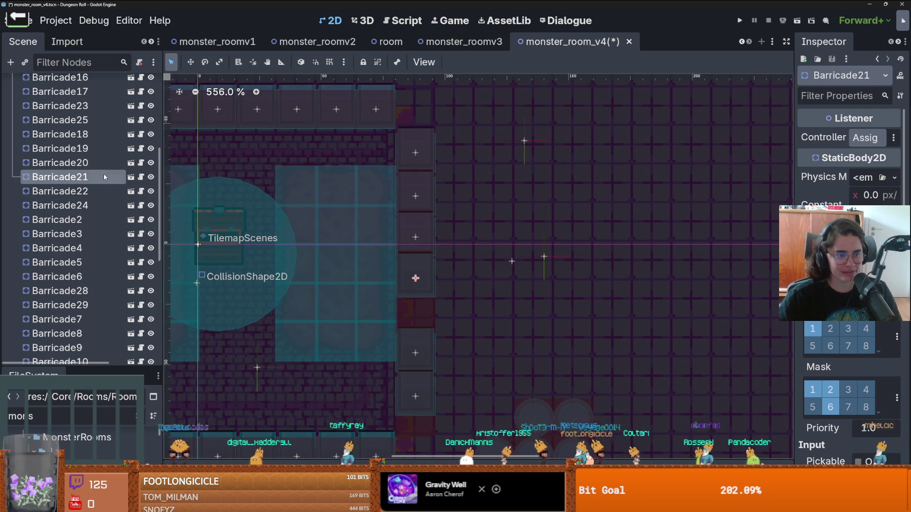
Step: Move Barricade22 up about 11 px, reposition Barricade24 and duplicate it
{"action": "left_click", "coordinate": [114, 162]}
{"action": "key", "text": "Down"}
{"action": "key", "text": "Down"}
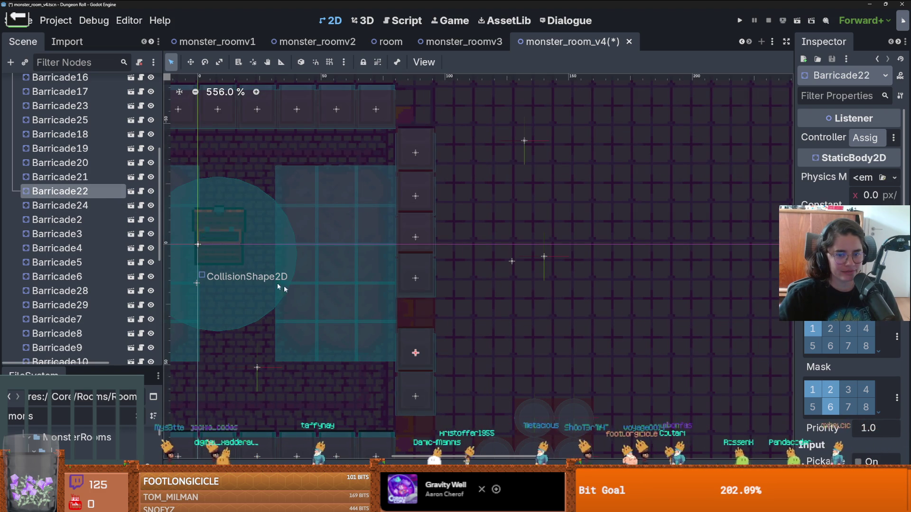
{"action": "left_click_drag", "start_coordinate": [411, 348], "coordinate": [412, 314]}
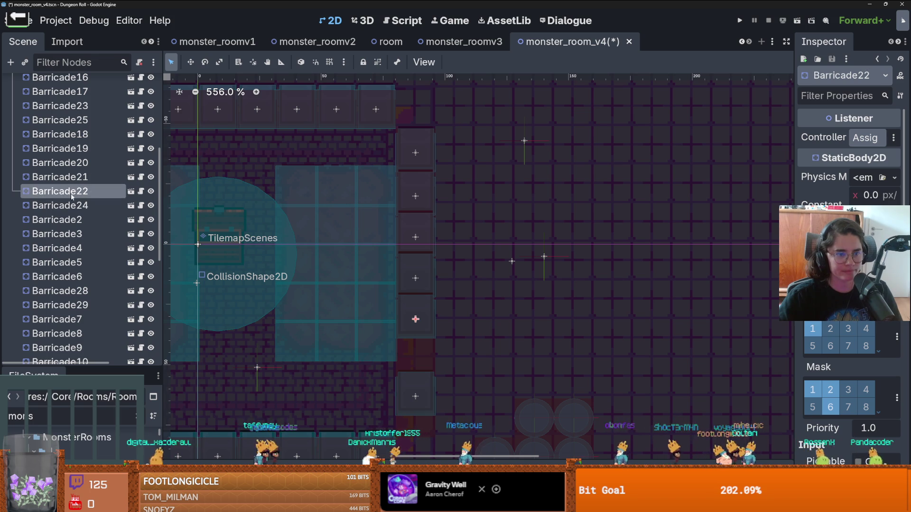
{"action": "left_click", "coordinate": [61, 205]}
{"action": "mouse_move", "coordinate": [414, 394]}
{"action": "left_mouse_down"}
{"action": "mouse_move", "coordinate": [414, 356]}
{"action": "mouse_move", "coordinate": [420, 404]}
{"action": "left_mouse_up"}
{"action": "key", "text": "ctrl+d"}
Step: Select Barricade18 through Barricade30 and nudge them slightly on the canvas
{"action": "scroll", "coordinate": [417, 401], "scroll_direction": "down", "scroll_amount": 3}
{"action": "left_click", "coordinate": [85, 177], "text": "shift"}
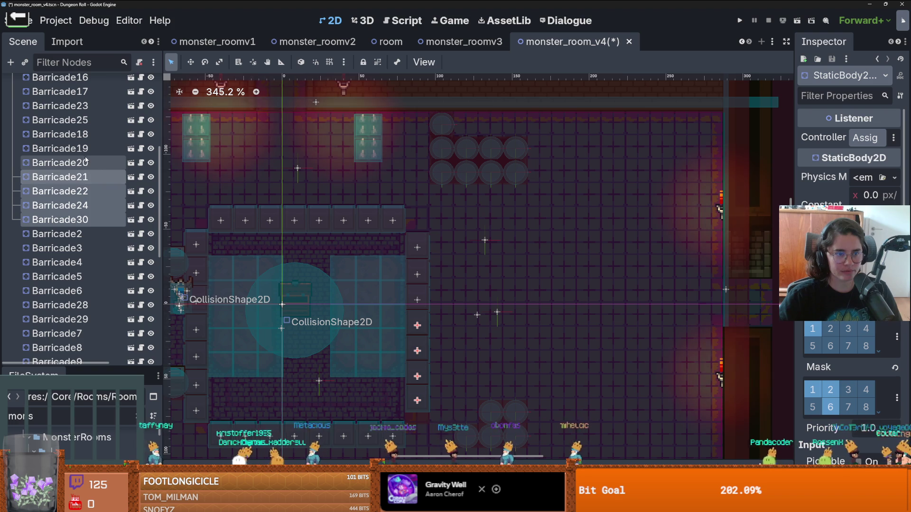
{"action": "scroll", "coordinate": [83, 185], "scroll_direction": "up", "scroll_amount": 3}
{"action": "left_click", "coordinate": [81, 190], "text": "shift"}
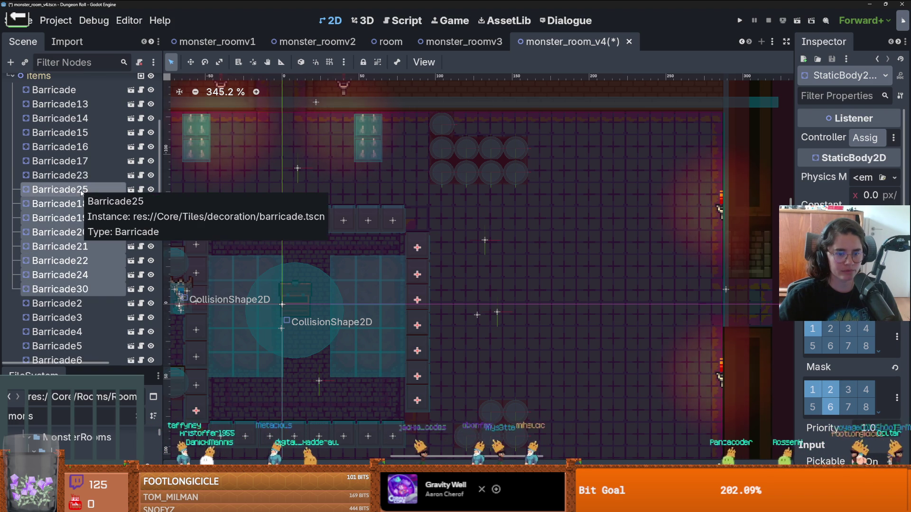
{"action": "left_click", "coordinate": [81, 192]}
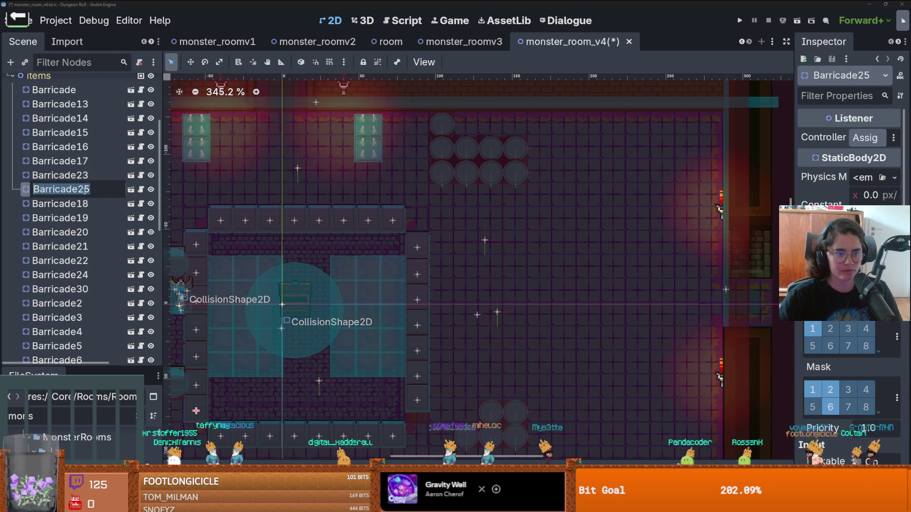
{"action": "left_click", "coordinate": [78, 205]}
{"action": "left_click", "coordinate": [71, 289], "text": "shift"}
{"action": "left_click_drag", "start_coordinate": [421, 304], "coordinate": [421, 306]}
Step: Save monster_room_v4, select the BuffArea collision shape, and save again
{"action": "scroll", "coordinate": [456, 332], "scroll_direction": "down", "scroll_amount": 4}
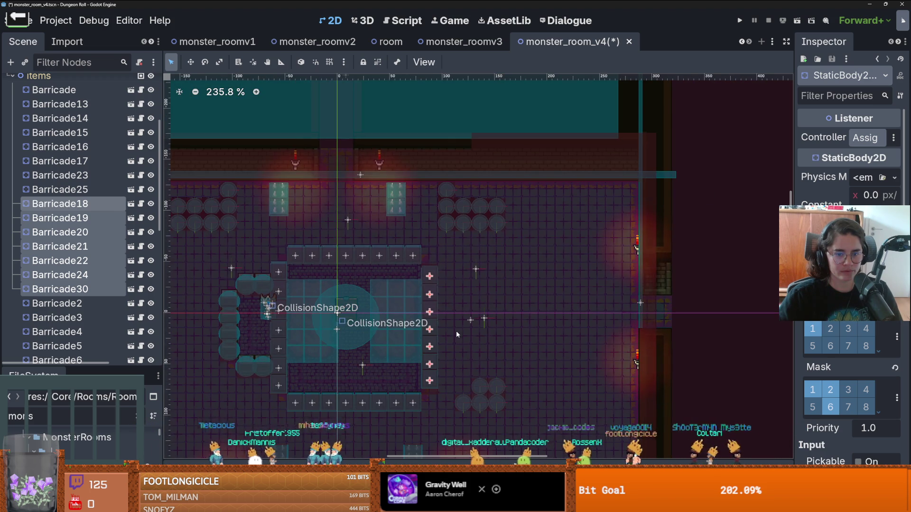
{"action": "key", "text": "ctrl+s"}
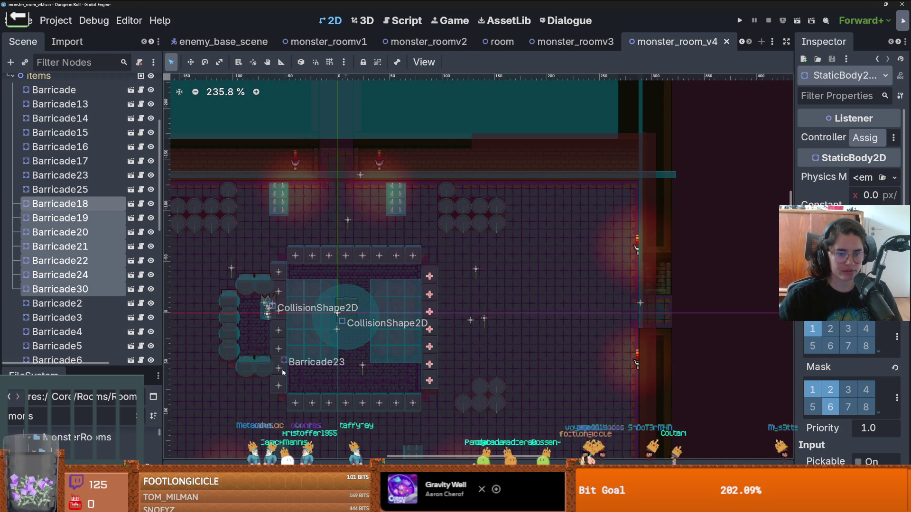
{"action": "left_click", "coordinate": [460, 323]}
{"action": "scroll", "coordinate": [460, 324], "scroll_direction": "down", "scroll_amount": 4}
{"action": "scroll", "coordinate": [460, 324], "scroll_direction": "up", "scroll_amount": 2}
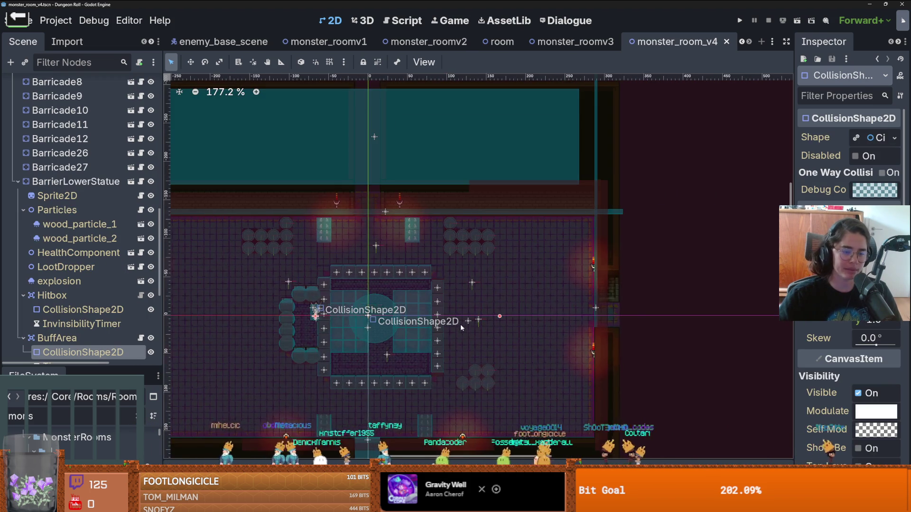
{"action": "scroll", "coordinate": [412, 280], "scroll_direction": "up", "scroll_amount": 8}
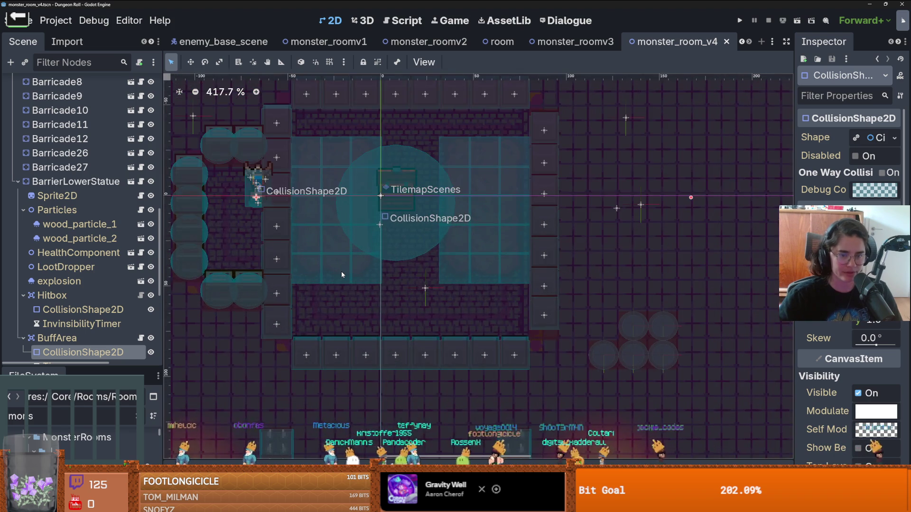
{"action": "scroll", "coordinate": [339, 271], "scroll_direction": "down", "scroll_amount": 3}
{"action": "key", "text": "ctrl+s"}
Step: Zoom out to view the whole room and launch the game to playtest it
{"action": "scroll", "coordinate": [249, 220], "scroll_direction": "up", "scroll_amount": 6}
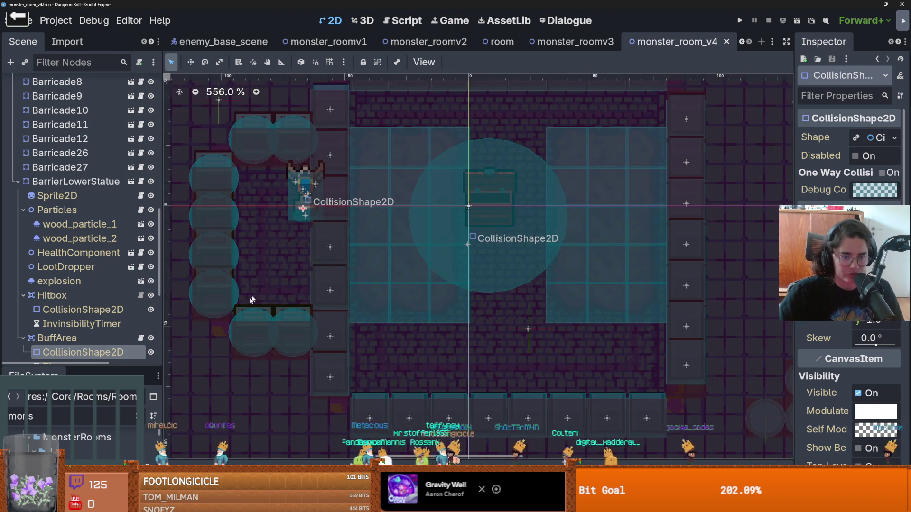
{"action": "scroll", "coordinate": [256, 295], "scroll_direction": "down", "scroll_amount": 1}
{"action": "scroll", "coordinate": [294, 307], "scroll_direction": "down", "scroll_amount": 6}
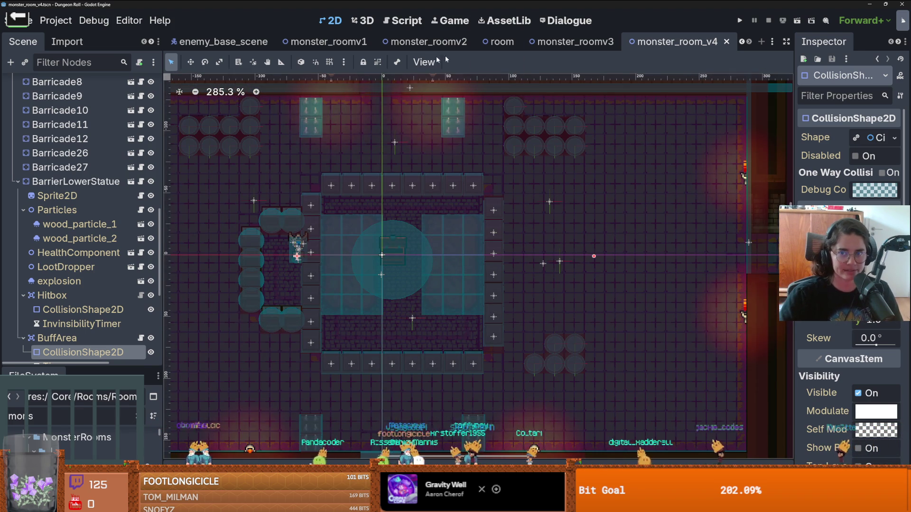
{"action": "left_click", "coordinate": [739, 20]}
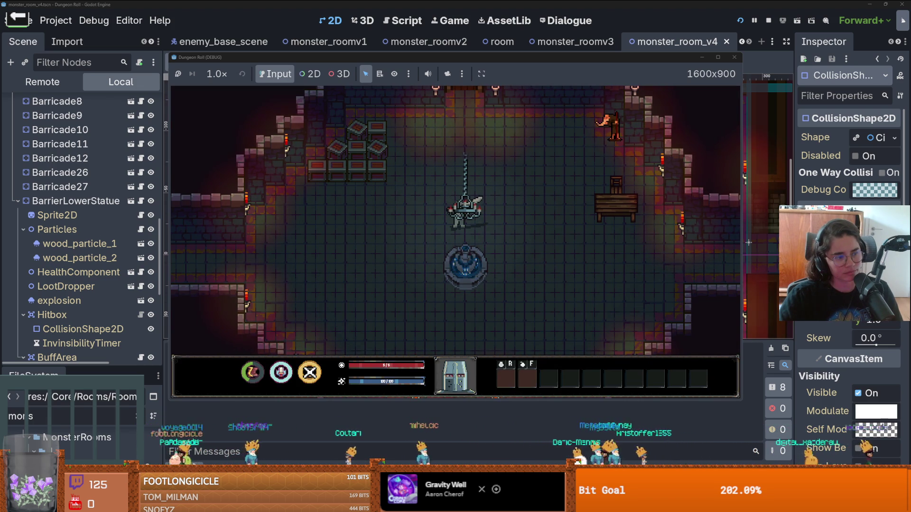
Step: Swing the sword, choose a character and walk the player into the enemy room
{"action": "left_click", "coordinate": [431, 229]}
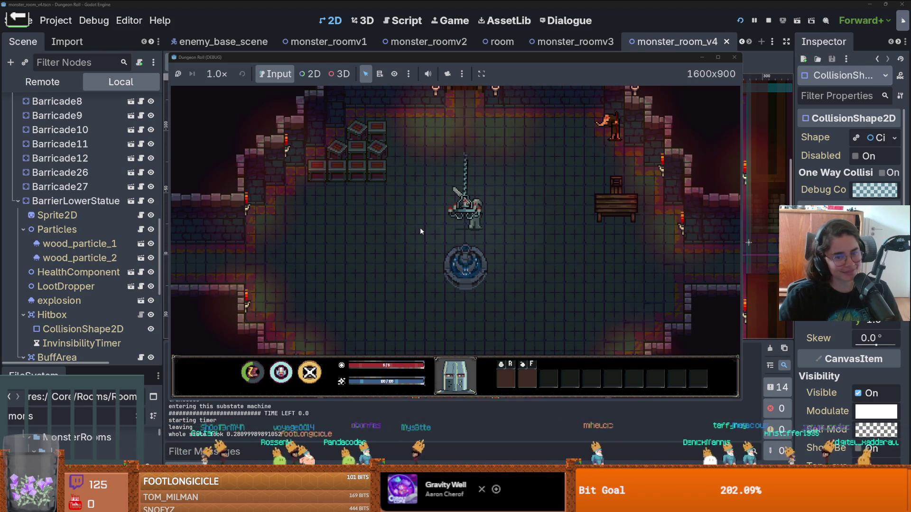
{"action": "key", "text": "w"}
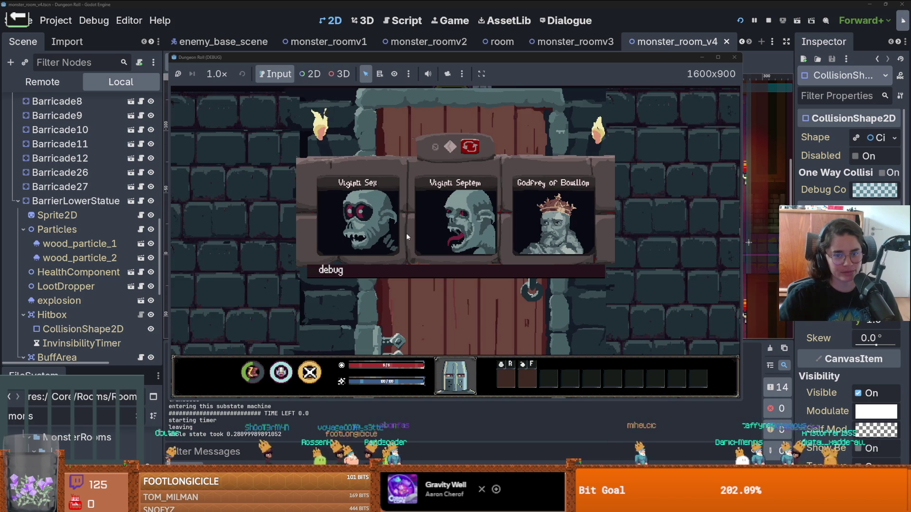
{"action": "scroll", "coordinate": [504, 335], "scroll_direction": "down", "scroll_amount": 5}
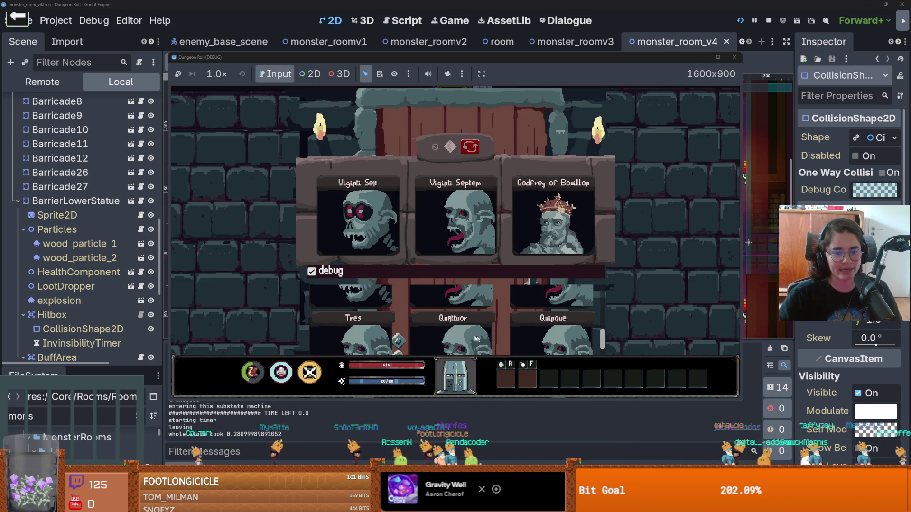
{"action": "left_click", "coordinate": [440, 335]}
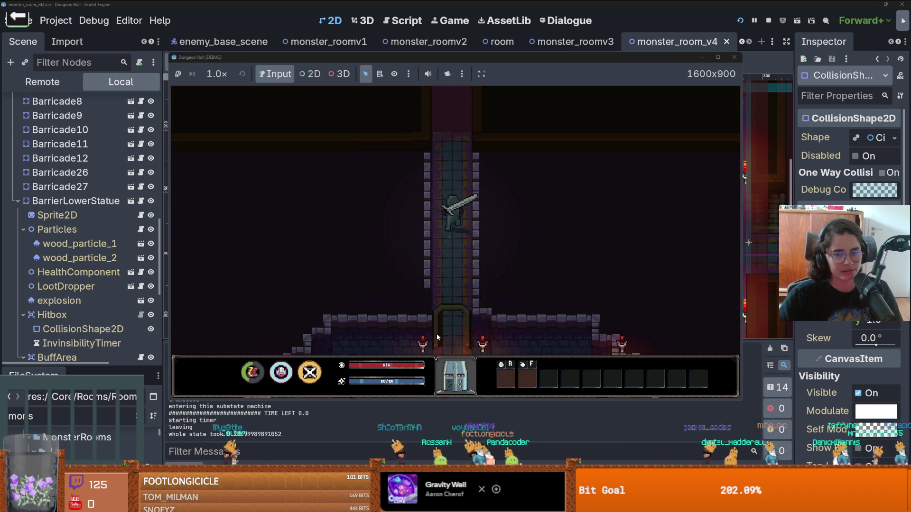
{"action": "key", "text": "w"}
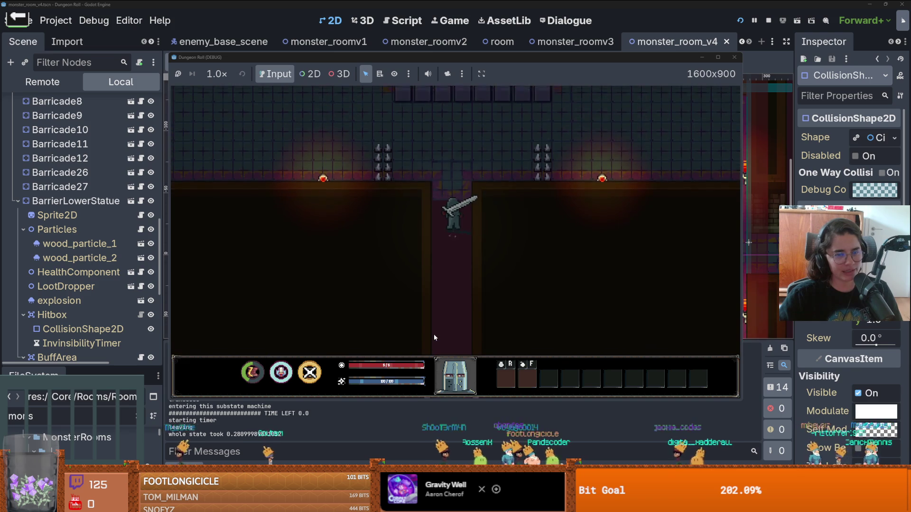
{"action": "key", "text": "a"}
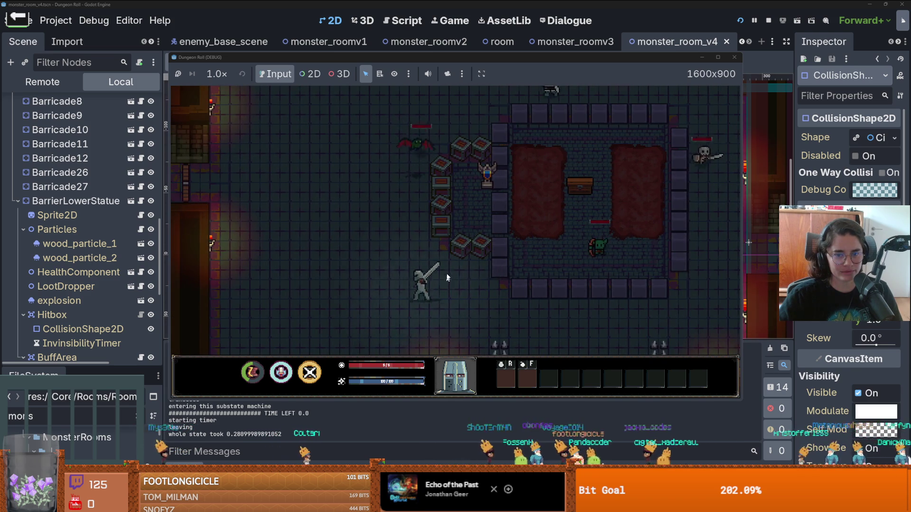
Step: Run the on_raycast_debug command from the in-game console
{"action": "key", "text": "grave"}
{"action": "type", "text": "on"}
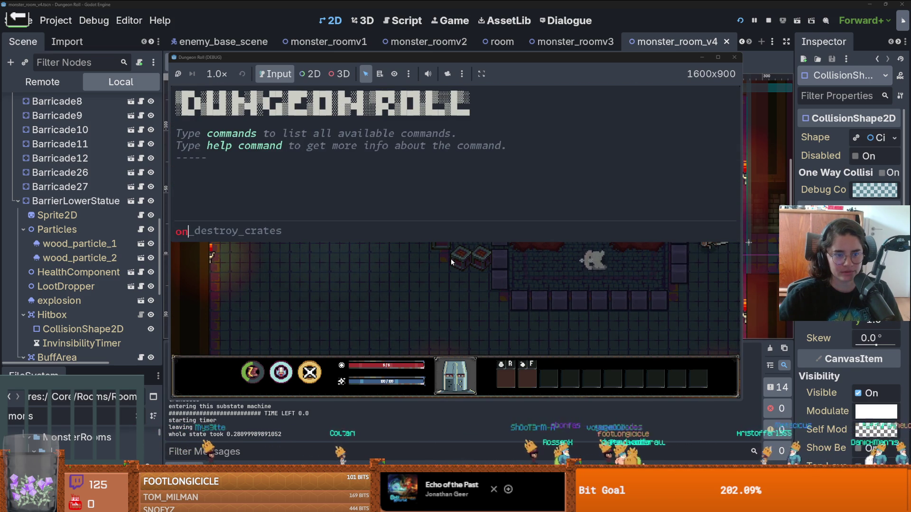
{"action": "type", "text": "_ra"}
{"action": "key", "text": "Tab"}
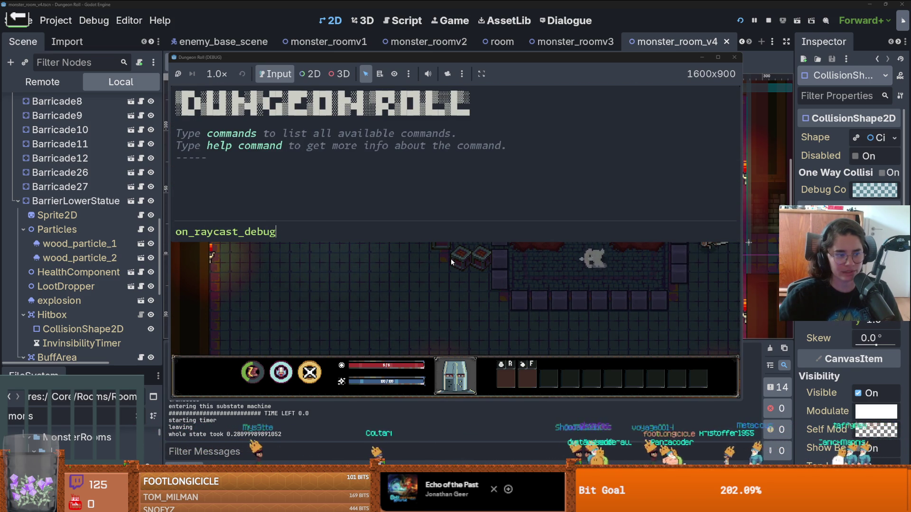
{"action": "key", "text": "Return"}
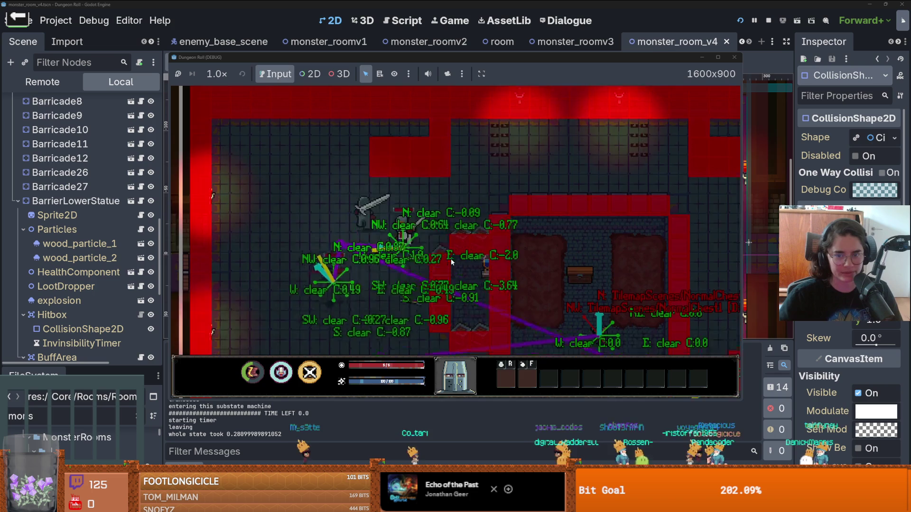
Step: Walk the player around the room with raycasts shown, then stop the game
{"action": "key", "text": "w"}
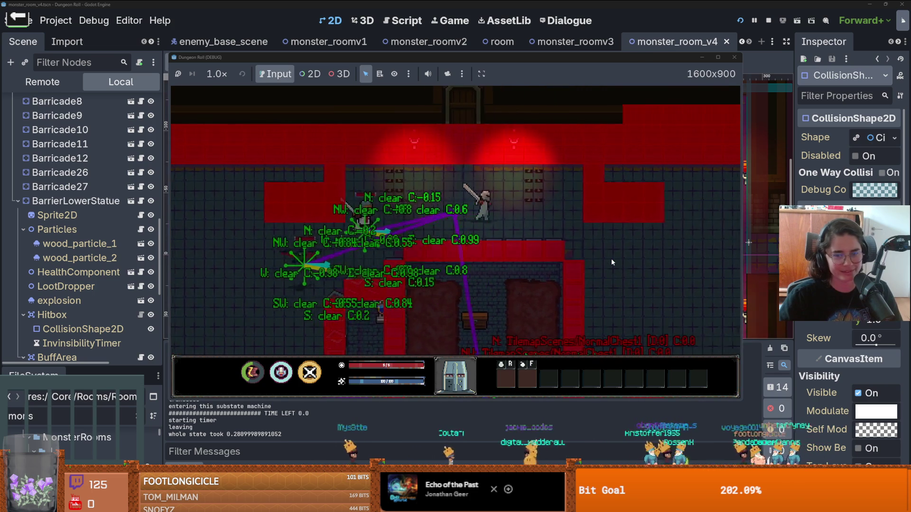
{"action": "key", "text": "d"}
{"action": "key", "text": "s"}
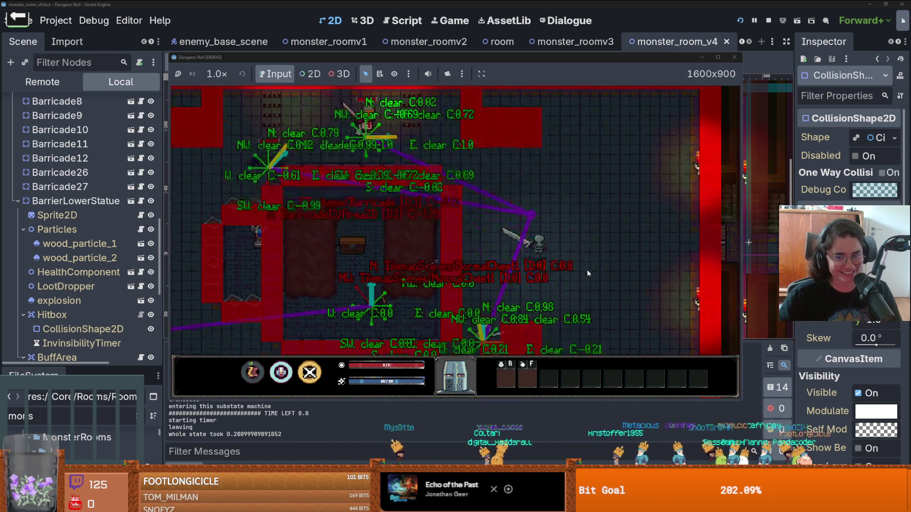
{"action": "key", "text": "s"}
{"action": "key", "text": "a"}
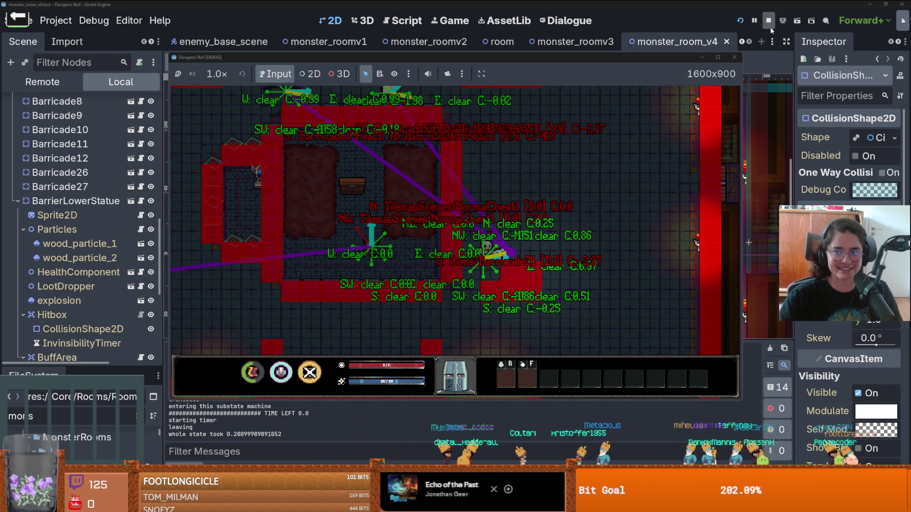
{"action": "left_click", "coordinate": [769, 22]}
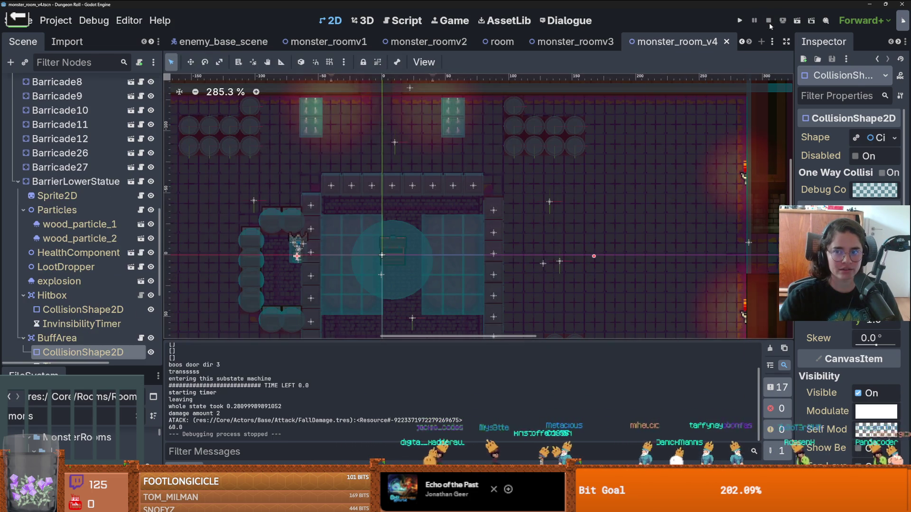
Step: Save the scene and switch to the browser's lamb brain image results
{"action": "key", "text": "ctrl+s"}
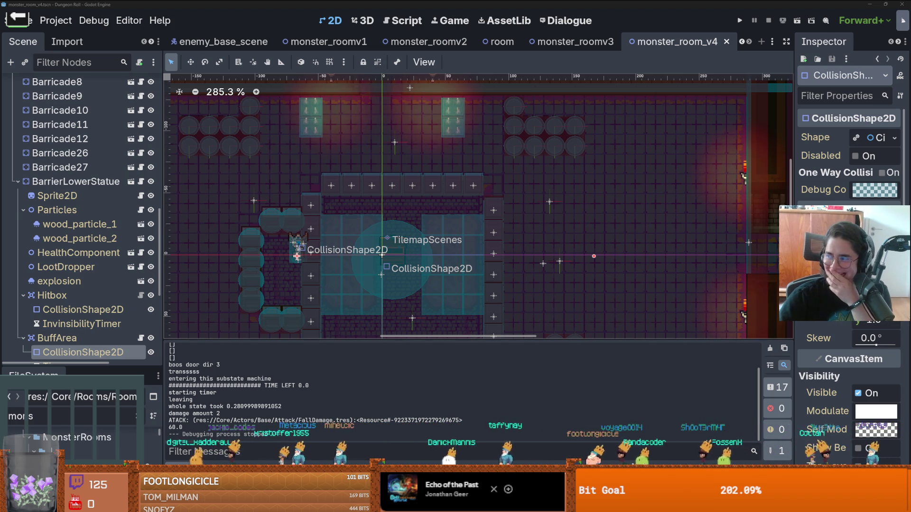
{"action": "key", "text": "alt+Tab"}
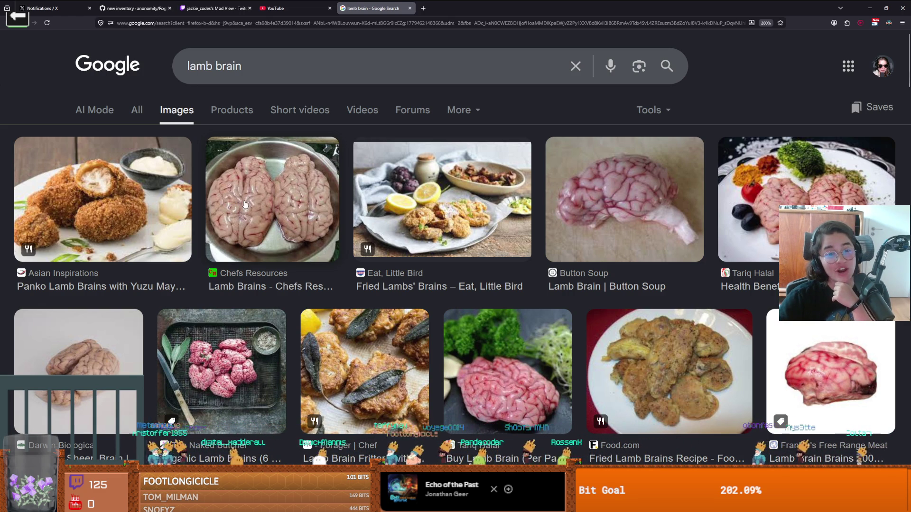
Step: Scroll through the lamb brain image results, then return to the Godot editor
{"action": "scroll", "coordinate": [323, 244], "scroll_direction": "down", "scroll_amount": 2}
{"action": "scroll", "coordinate": [324, 245], "scroll_direction": "down", "scroll_amount": 2}
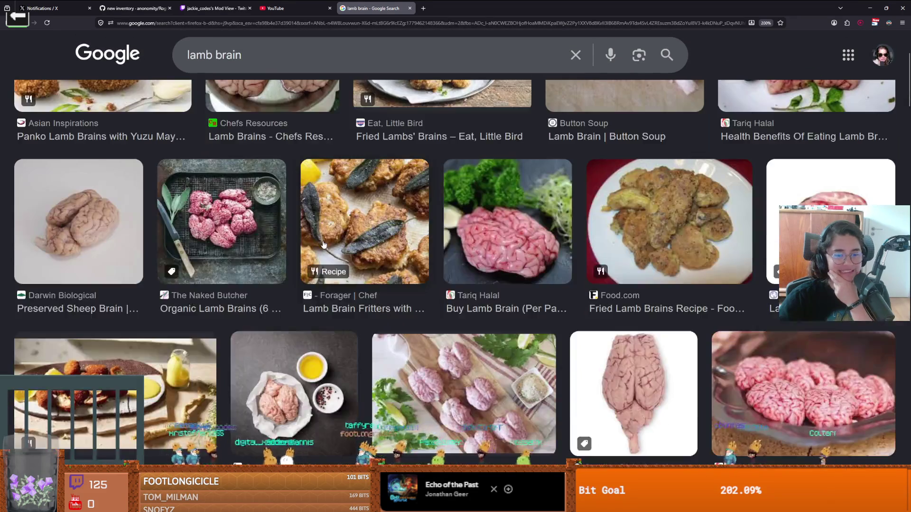
{"action": "scroll", "coordinate": [324, 244], "scroll_direction": "down", "scroll_amount": 4}
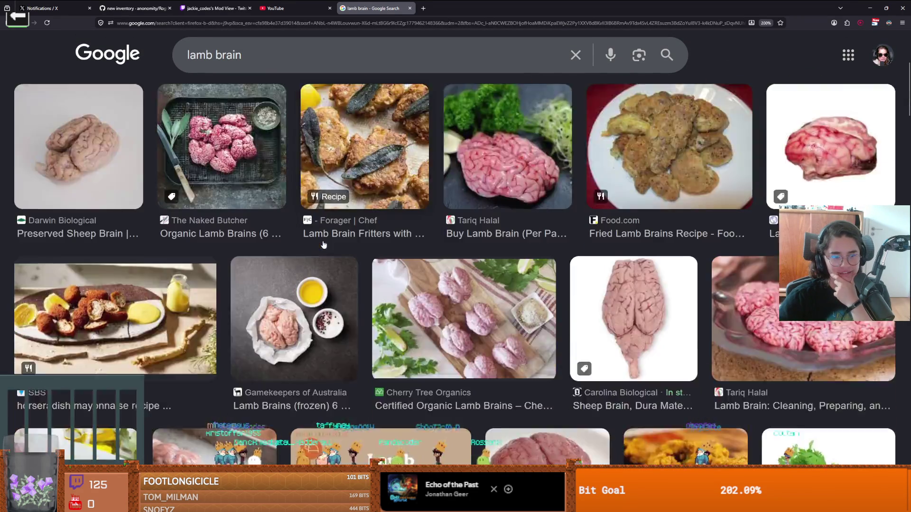
{"action": "scroll", "coordinate": [324, 244], "scroll_direction": "up", "scroll_amount": 8}
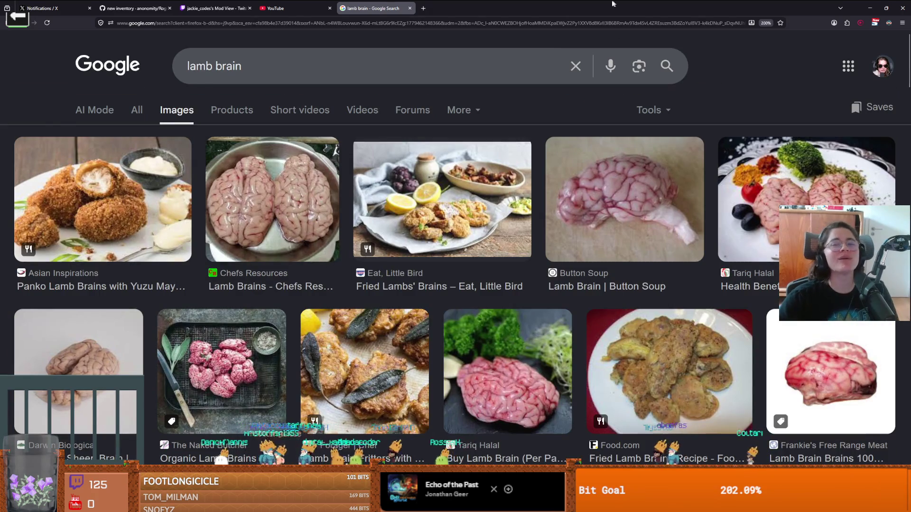
{"action": "key", "text": "alt+Tab"}
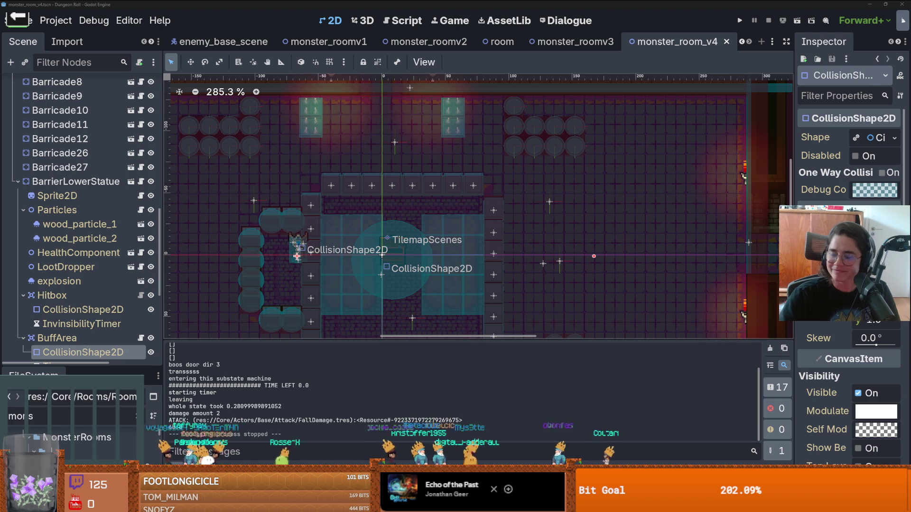
Step: Switch to the browser's 'why do people eat lamb brain' search results
{"action": "key", "text": "alt+Tab"}
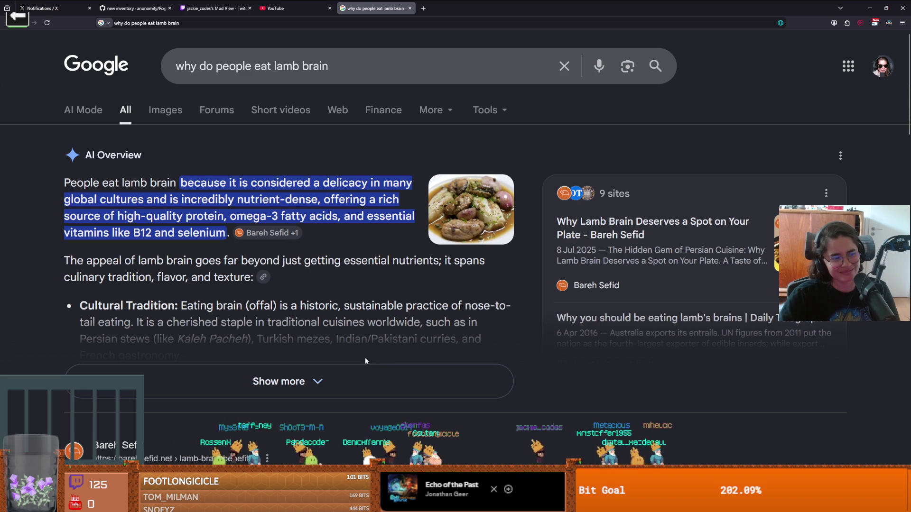
Step: Expand and read the full AI Overview, then switch to the minigame window
{"action": "left_click", "coordinate": [372, 380]}
{"action": "scroll", "coordinate": [354, 372], "scroll_direction": "down", "scroll_amount": 2}
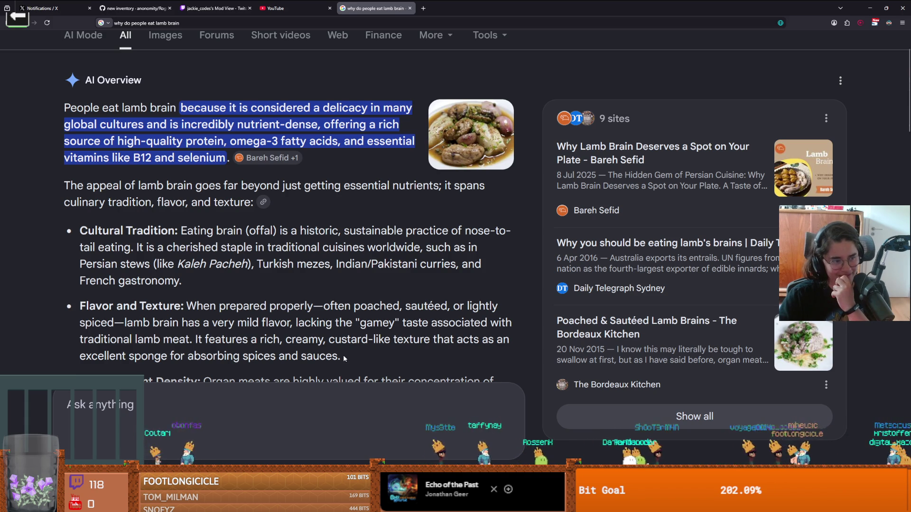
{"action": "key", "text": "alt+Tab"}
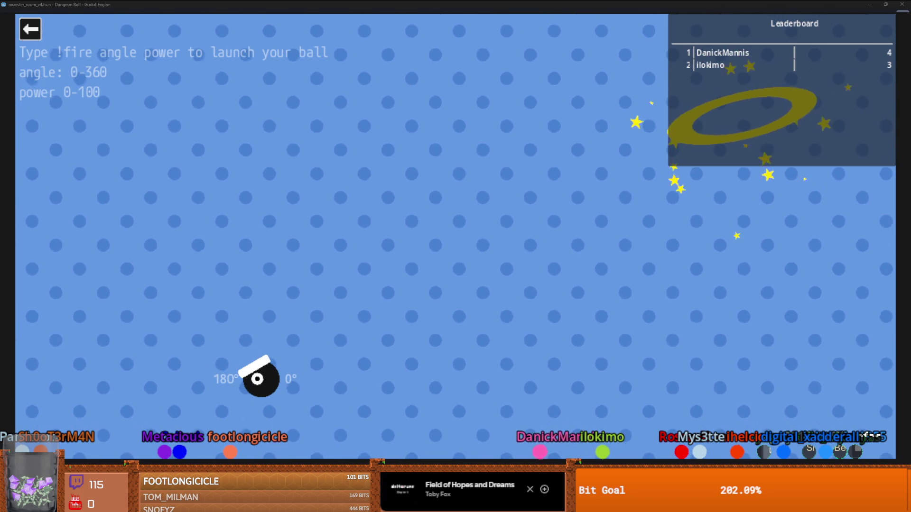
Step: Quit the running game with F8 and switch over to the browser
{"action": "key", "text": "F8"}
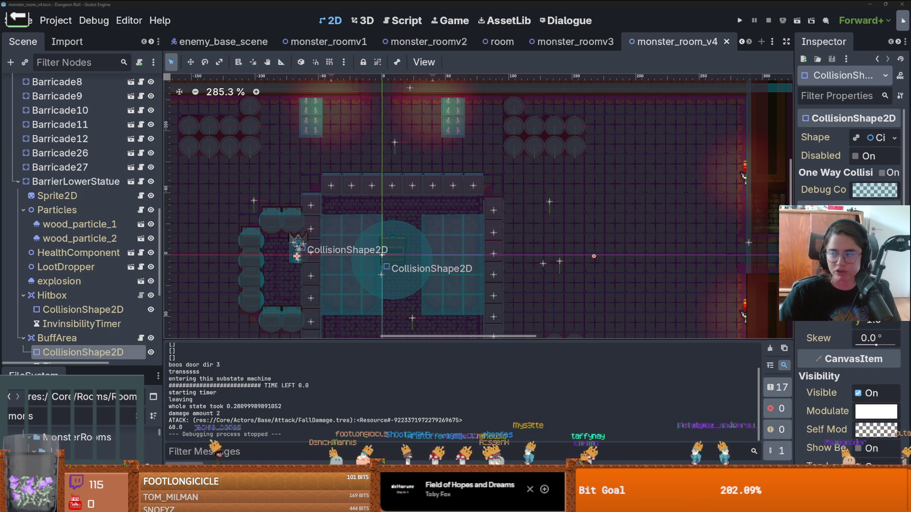
{"action": "key", "text": "alt+Tab"}
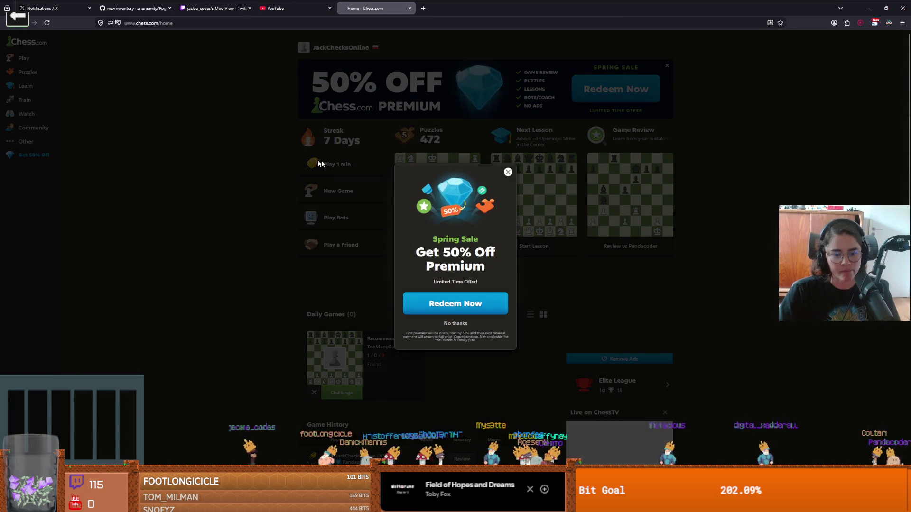
Step: Dismiss the sale popup, start a 1-minute game and play e5, Nc6, Bc5, dxc6, Nf6
{"action": "left_click", "coordinate": [508, 170]}
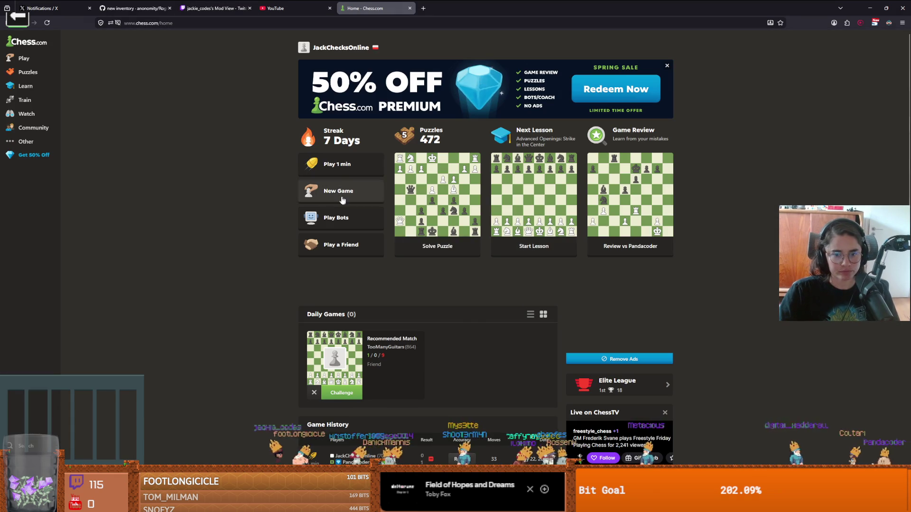
{"action": "left_click", "coordinate": [332, 164]}
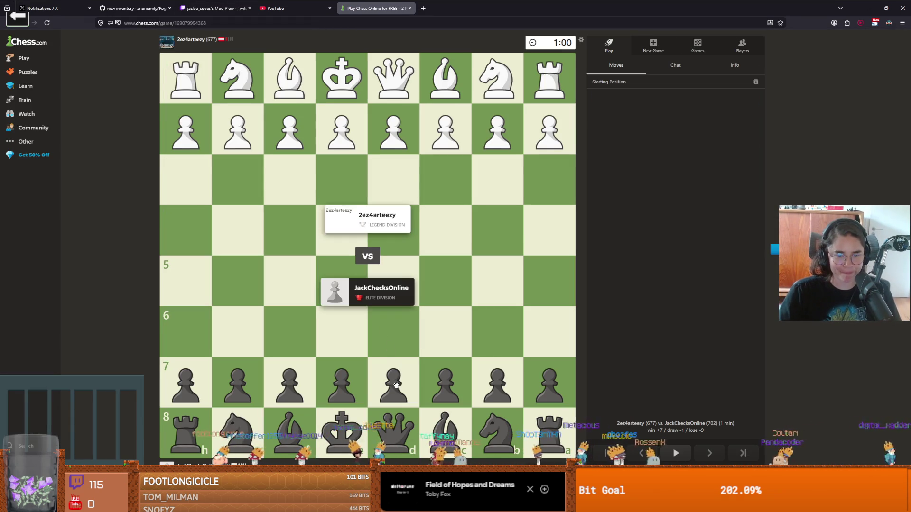
{"action": "left_click_drag", "start_coordinate": [345, 390], "coordinate": [360, 298]}
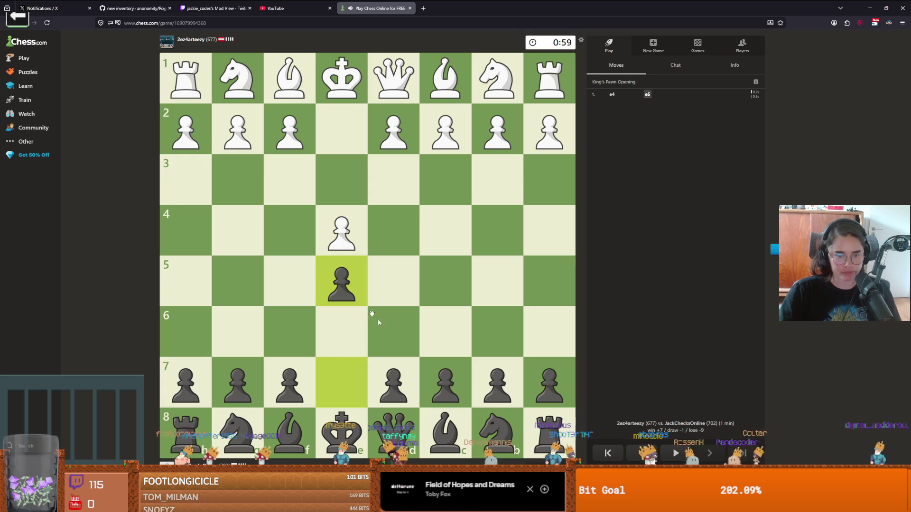
{"action": "left_click_drag", "start_coordinate": [491, 429], "coordinate": [445, 332]}
{"action": "left_click_drag", "start_coordinate": [290, 432], "coordinate": [444, 282]}
{"action": "left_click_drag", "start_coordinate": [393, 382], "coordinate": [445, 332]}
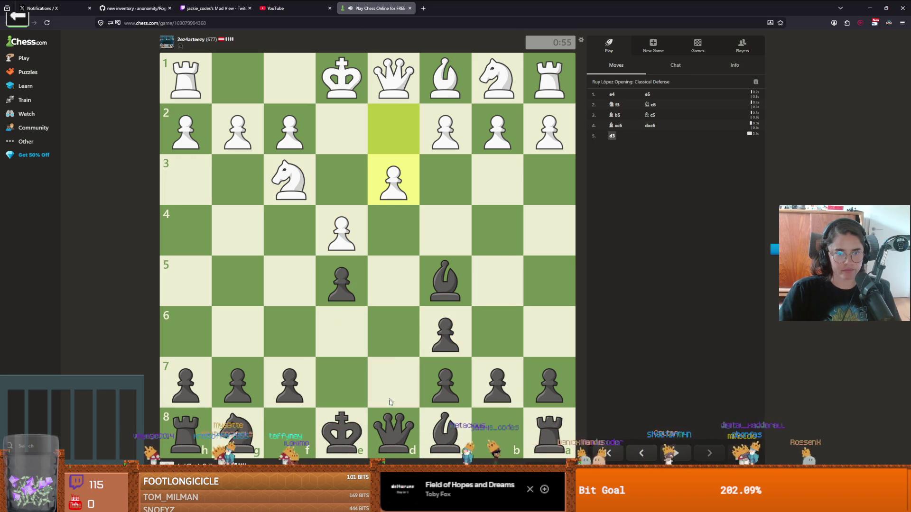
{"action": "mouse_move", "coordinate": [237, 429]}
{"action": "left_mouse_down"}
{"action": "mouse_move", "coordinate": [264, 335]}
{"action": "mouse_move", "coordinate": [290, 332]}
{"action": "left_mouse_up"}
Step: Continue with Bg4, g6, Bxe3, Nh5, Nf4 and bring the queen to h4
{"action": "mouse_move", "coordinate": [445, 431]}
{"action": "left_mouse_down"}
{"action": "mouse_move", "coordinate": [245, 230]}
{"action": "mouse_move", "coordinate": [289, 180]}
{"action": "left_mouse_up"}
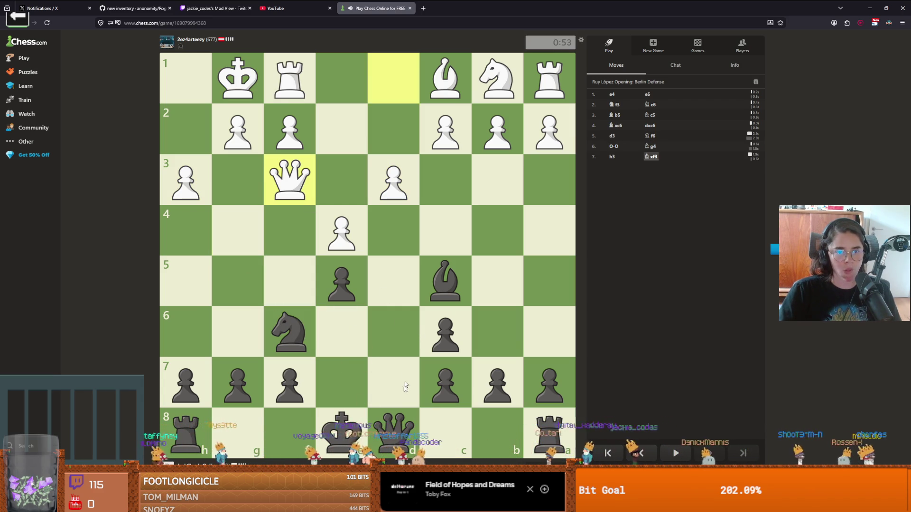
{"action": "mouse_move", "coordinate": [290, 332]}
{"action": "left_mouse_down"}
{"action": "mouse_move", "coordinate": [287, 342]}
{"action": "mouse_move", "coordinate": [188, 282]}
{"action": "mouse_move", "coordinate": [289, 332]}
{"action": "left_mouse_up"}
{"action": "left_click_drag", "start_coordinate": [233, 374], "coordinate": [238, 332]}
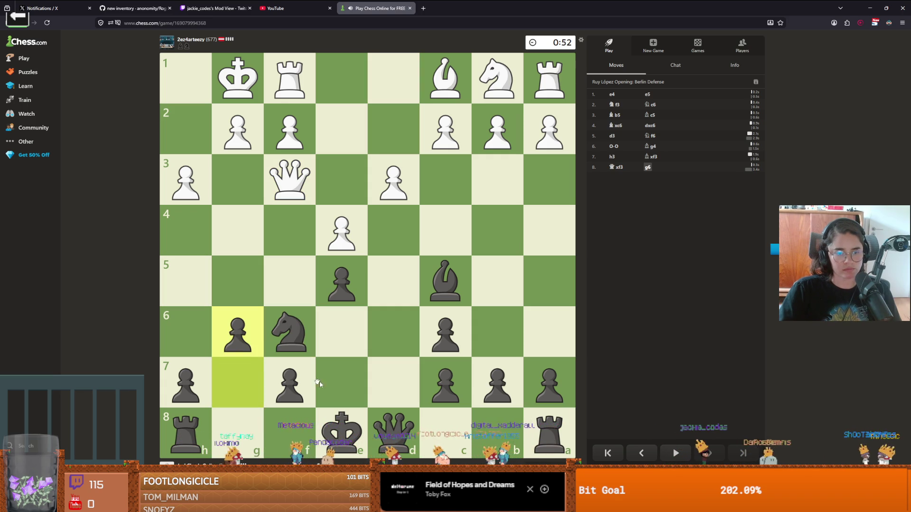
{"action": "mouse_move", "coordinate": [446, 280]}
{"action": "left_mouse_down"}
{"action": "mouse_move", "coordinate": [399, 264]}
{"action": "mouse_move", "coordinate": [333, 189]}
{"action": "left_mouse_up"}
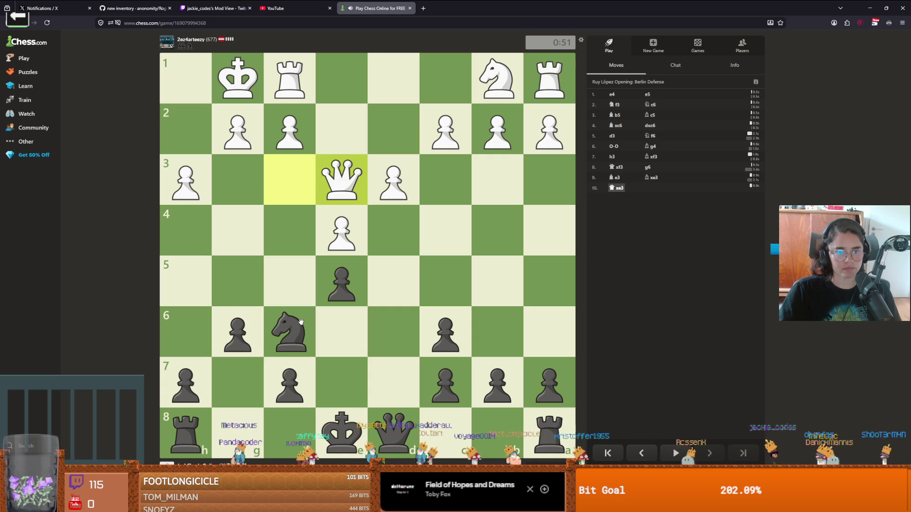
{"action": "mouse_move", "coordinate": [301, 323]}
{"action": "left_mouse_down"}
{"action": "mouse_move", "coordinate": [202, 266]}
{"action": "mouse_move", "coordinate": [187, 276]}
{"action": "left_mouse_up"}
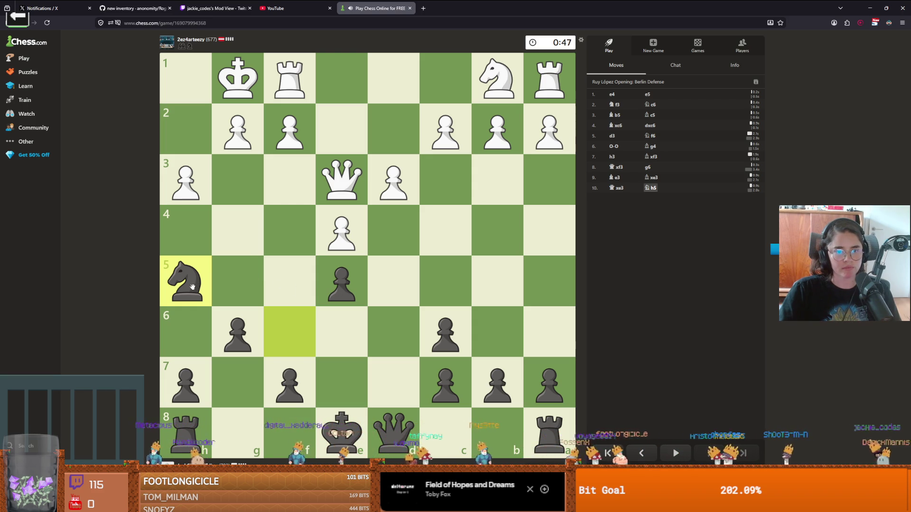
{"action": "left_click_drag", "start_coordinate": [192, 287], "coordinate": [287, 233]}
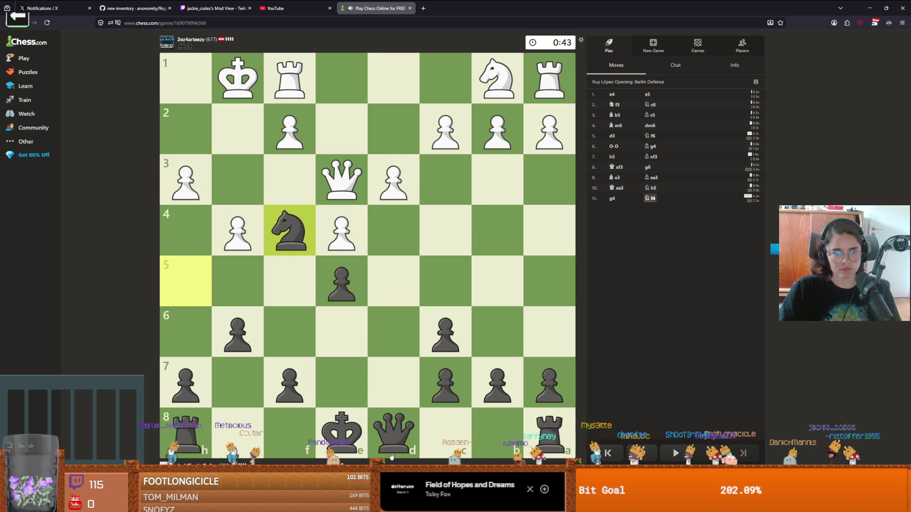
{"action": "left_click_drag", "start_coordinate": [380, 456], "coordinate": [194, 239]}
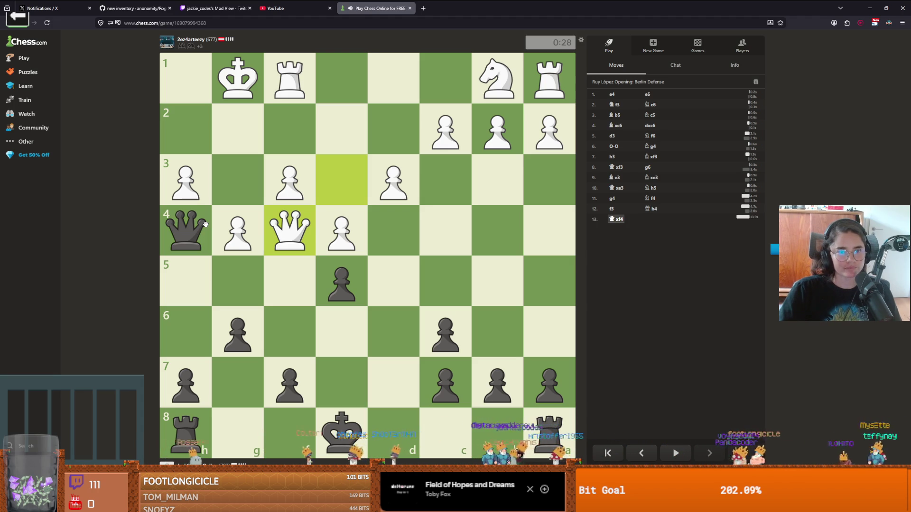
Step: As Black, recapture on f4, take h3, check on g3, castle kingside, push g5, and move the rook to e8
{"action": "left_click_drag", "start_coordinate": [342, 283], "coordinate": [289, 230]}
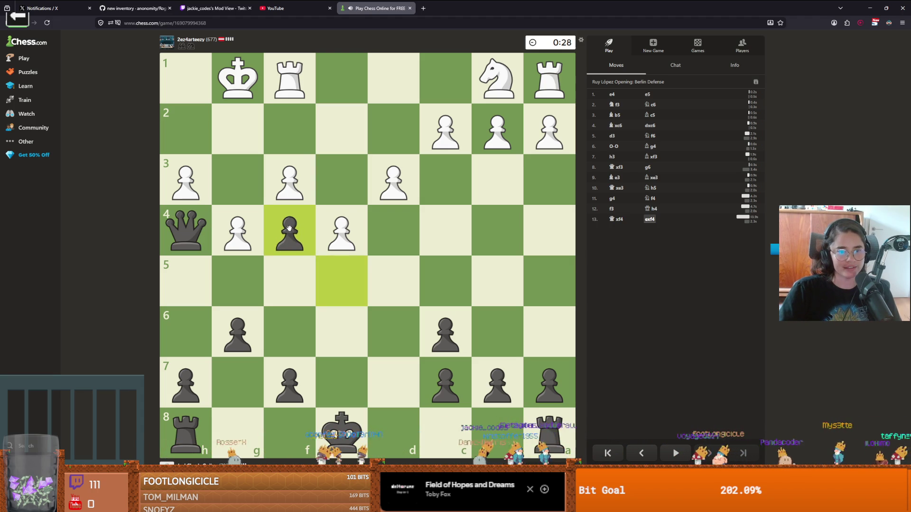
{"action": "left_click_drag", "start_coordinate": [208, 227], "coordinate": [187, 187]}
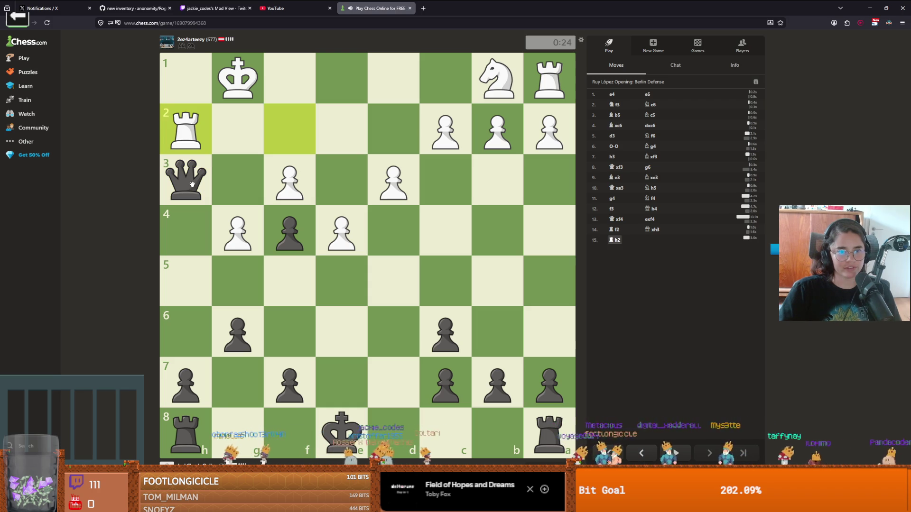
{"action": "left_click_drag", "start_coordinate": [198, 187], "coordinate": [294, 185]}
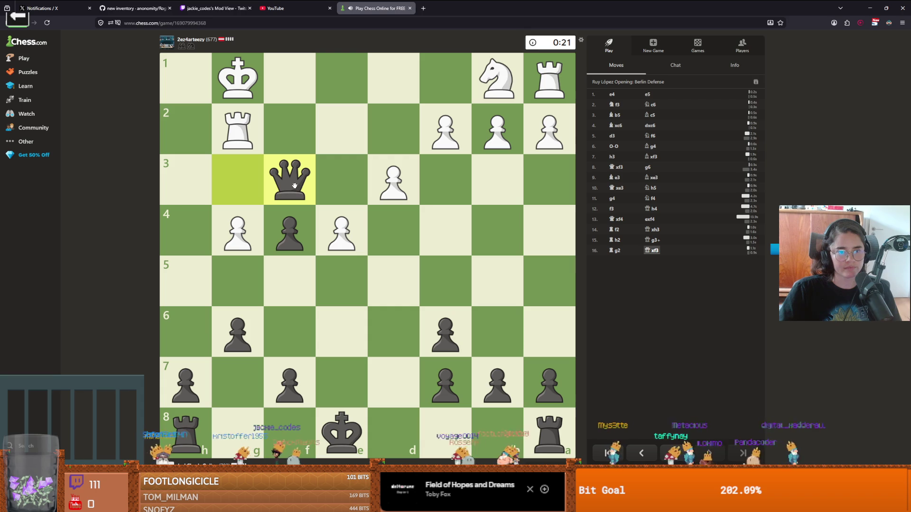
{"action": "left_click_drag", "start_coordinate": [341, 429], "coordinate": [237, 430]}
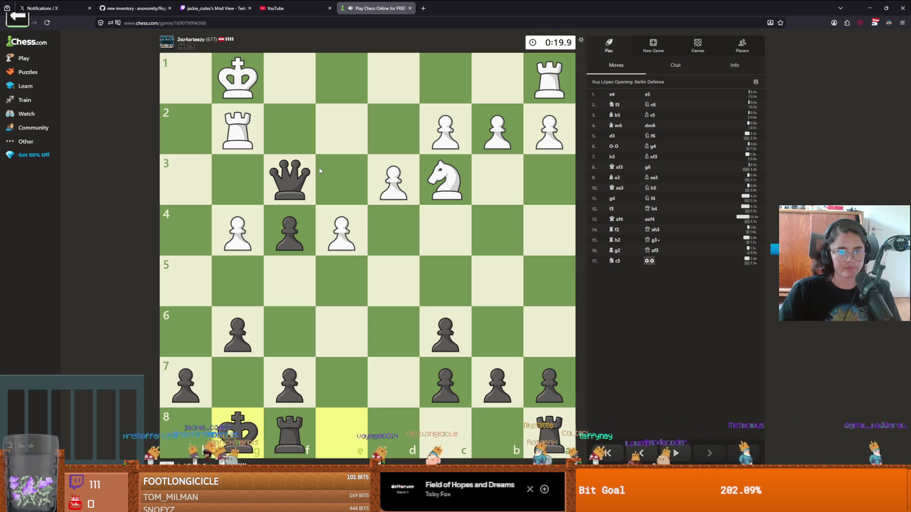
{"action": "mouse_move", "coordinate": [297, 176]}
{"action": "left_mouse_down"}
{"action": "mouse_move", "coordinate": [362, 179]}
{"action": "mouse_move", "coordinate": [350, 179]}
{"action": "left_mouse_up"}
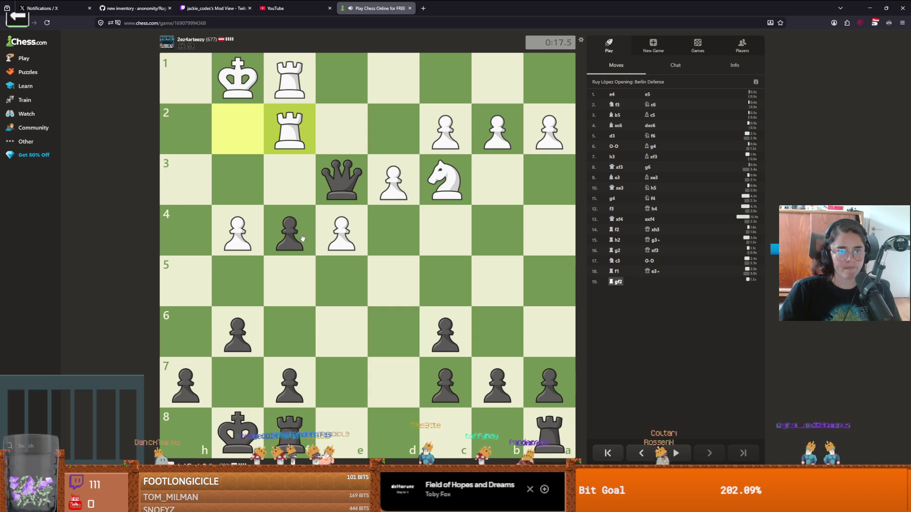
{"action": "mouse_move", "coordinate": [236, 325]}
{"action": "left_mouse_down"}
{"action": "mouse_move", "coordinate": [248, 323]}
{"action": "mouse_move", "coordinate": [240, 280]}
{"action": "left_mouse_up"}
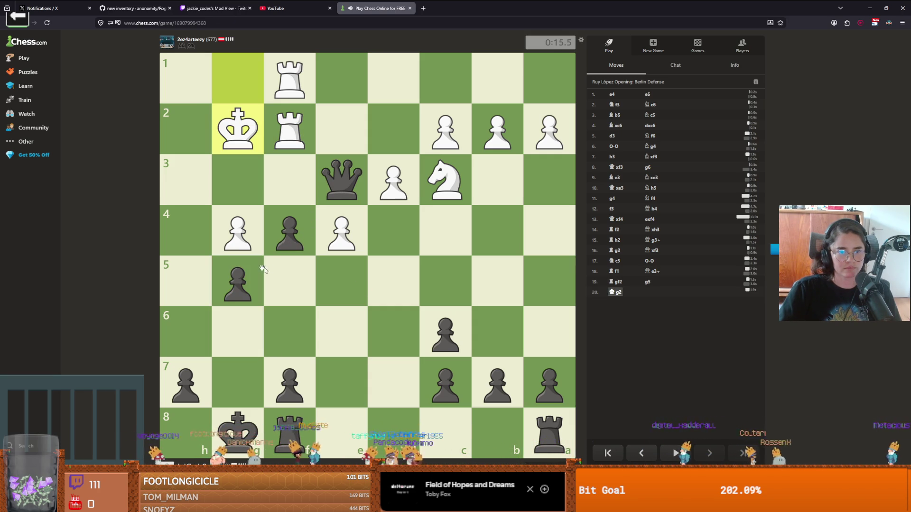
{"action": "left_click_drag", "start_coordinate": [291, 435], "coordinate": [294, 437]}
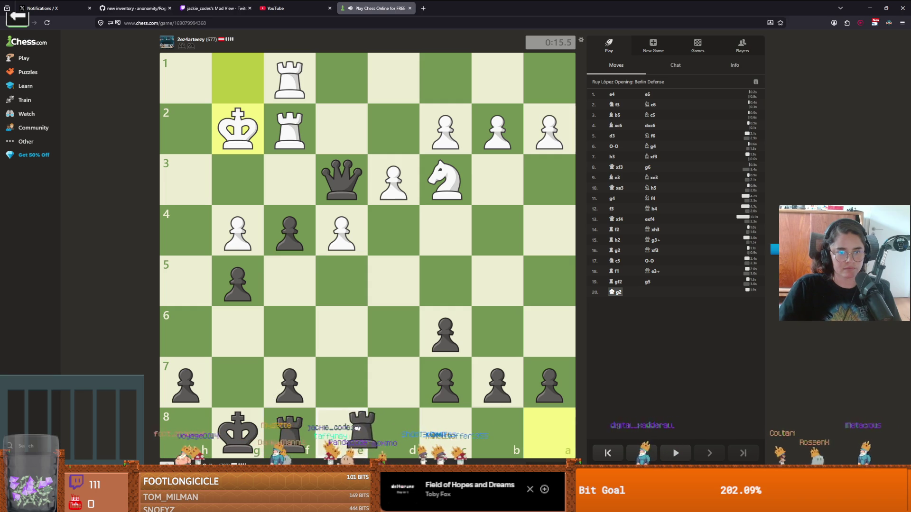
{"action": "left_click_drag", "start_coordinate": [360, 428], "coordinate": [343, 422]}
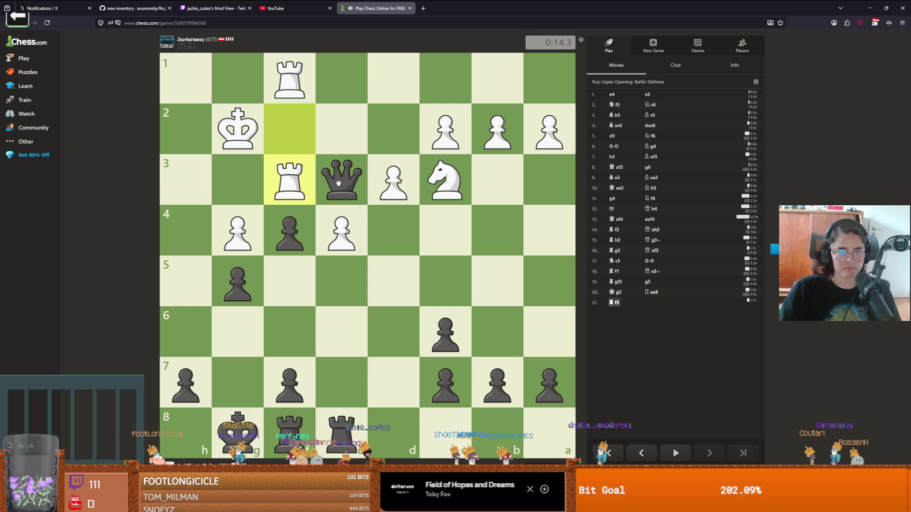
Step: Check on d2, take c2, play a5, Rxe7, Qb4 and f3 to win on time, then return to Godot
{"action": "mouse_move", "coordinate": [348, 185]}
{"action": "left_mouse_down"}
{"action": "mouse_move", "coordinate": [350, 166]}
{"action": "mouse_move", "coordinate": [407, 135]}
{"action": "mouse_move", "coordinate": [451, 88]}
{"action": "left_mouse_up"}
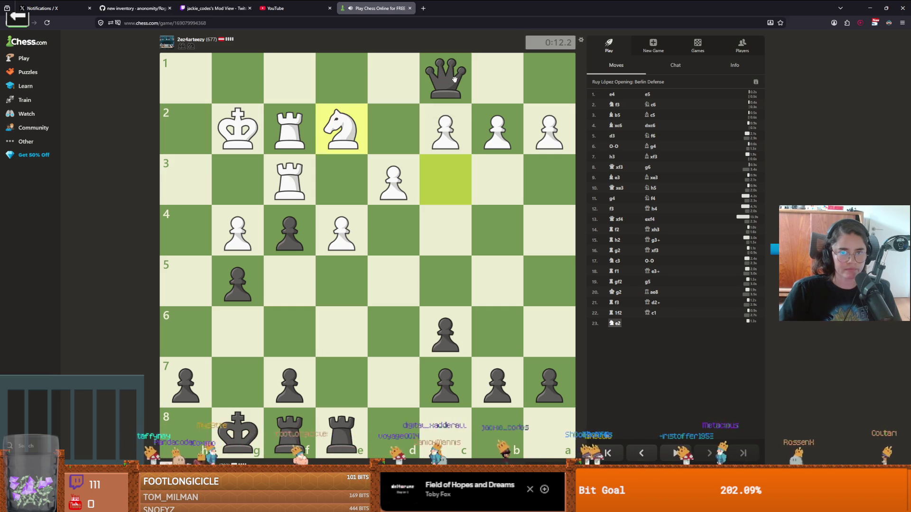
{"action": "mouse_move", "coordinate": [454, 79]}
{"action": "left_mouse_down"}
{"action": "mouse_move", "coordinate": [453, 131]}
{"action": "mouse_move", "coordinate": [494, 132]}
{"action": "mouse_move", "coordinate": [472, 147]}
{"action": "mouse_move", "coordinate": [551, 236]}
{"action": "mouse_move", "coordinate": [550, 124]}
{"action": "left_mouse_up"}
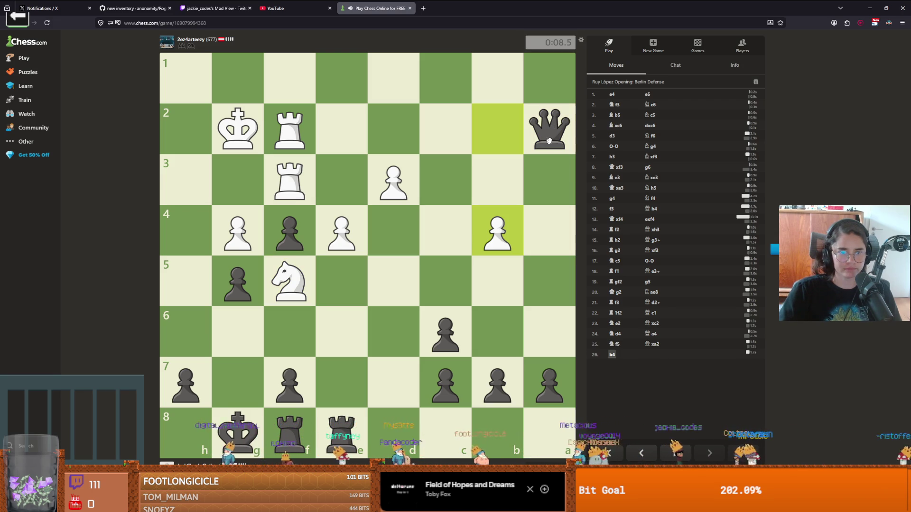
{"action": "mouse_move", "coordinate": [547, 144]}
{"action": "left_mouse_down"}
{"action": "mouse_move", "coordinate": [540, 242]}
{"action": "mouse_move", "coordinate": [495, 291]}
{"action": "left_mouse_up"}
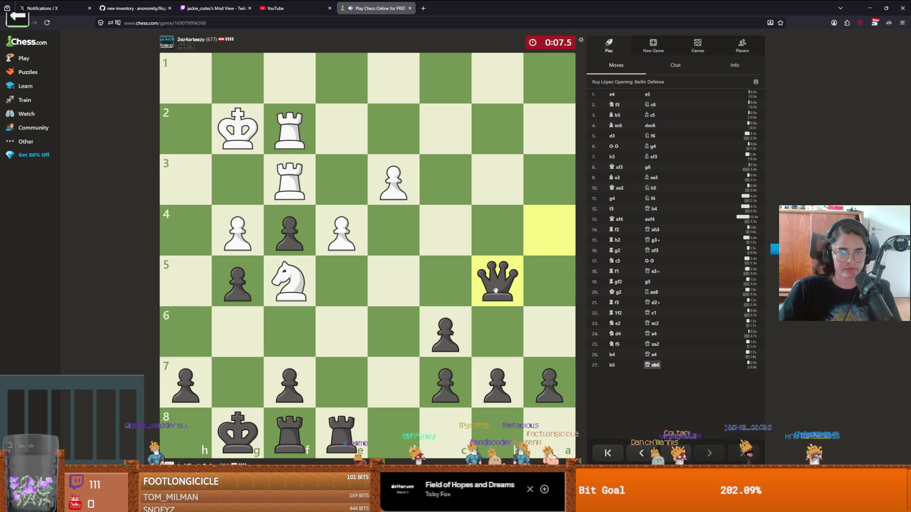
{"action": "left_click_drag", "start_coordinate": [549, 385], "coordinate": [550, 232]}
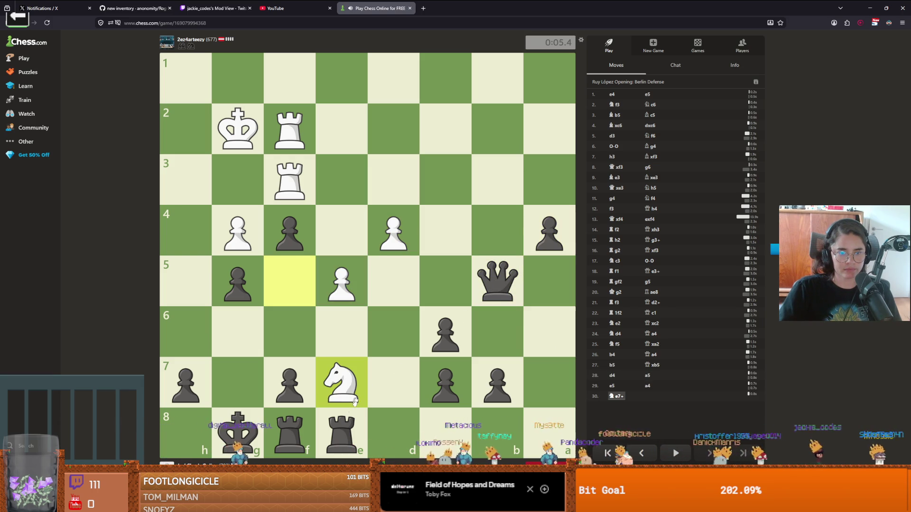
{"action": "mouse_move", "coordinate": [332, 421]}
{"action": "left_mouse_down"}
{"action": "mouse_move", "coordinate": [356, 336]}
{"action": "mouse_move", "coordinate": [354, 278]}
{"action": "left_mouse_up"}
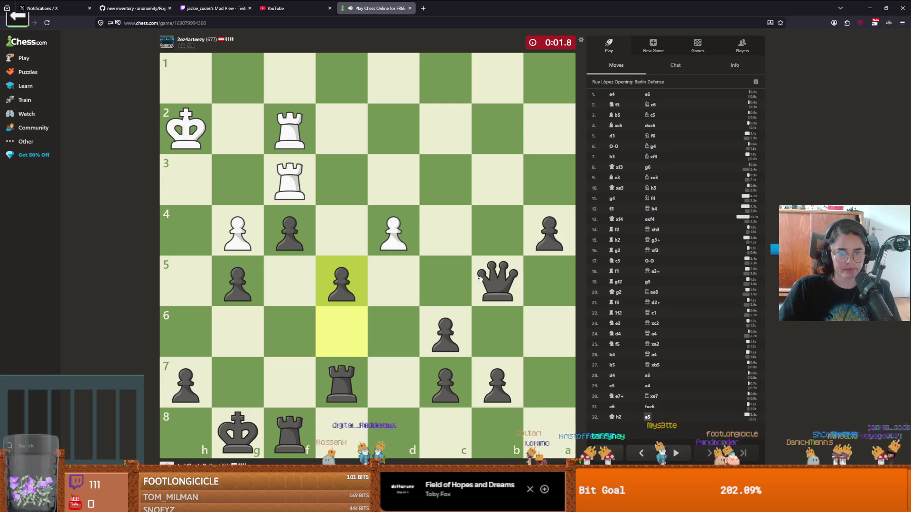
{"action": "mouse_move", "coordinate": [491, 277]}
{"action": "left_mouse_down"}
{"action": "mouse_move", "coordinate": [499, 233]}
{"action": "mouse_move", "coordinate": [351, 238]}
{"action": "left_mouse_up"}
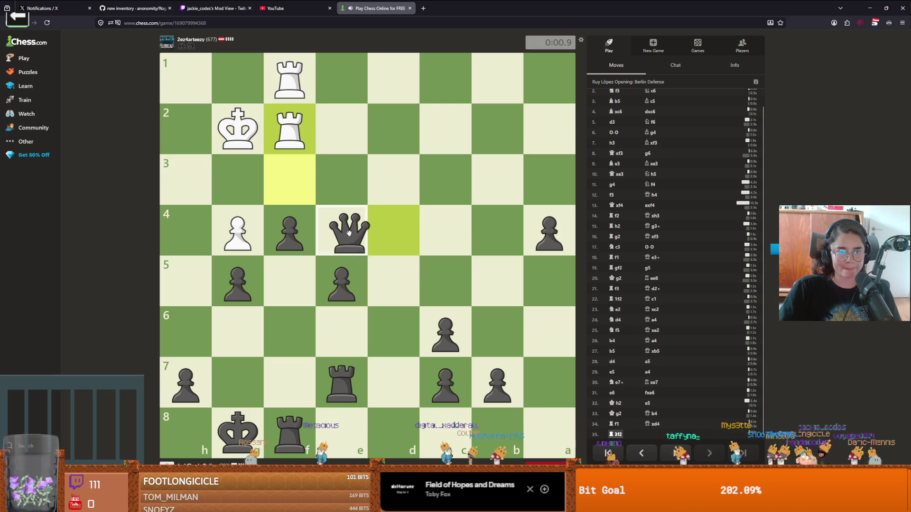
{"action": "left_click", "coordinate": [289, 232]}
{"action": "left_click", "coordinate": [290, 181]}
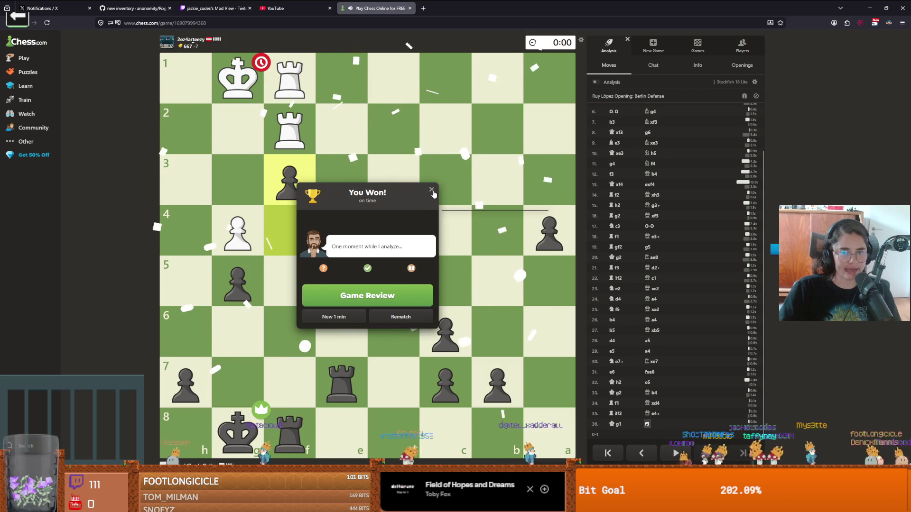
{"action": "left_click", "coordinate": [432, 191]}
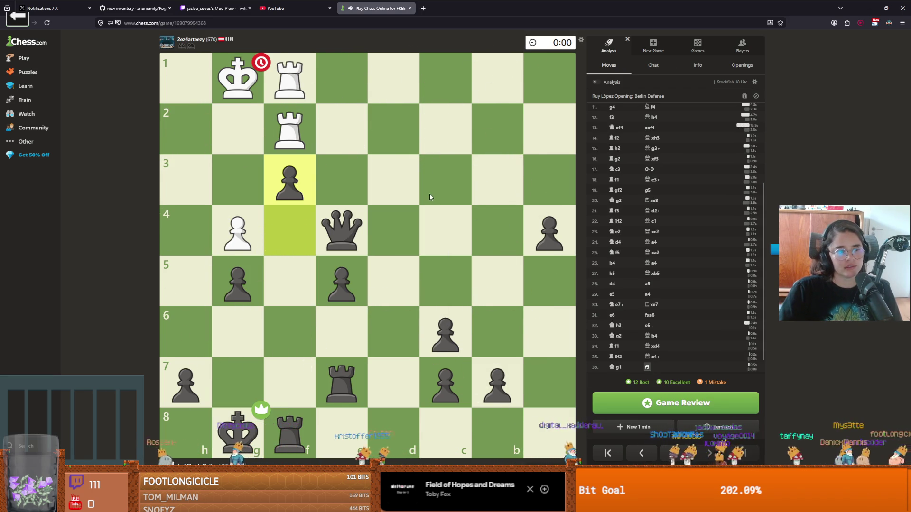
{"action": "key", "text": "alt+Tab"}
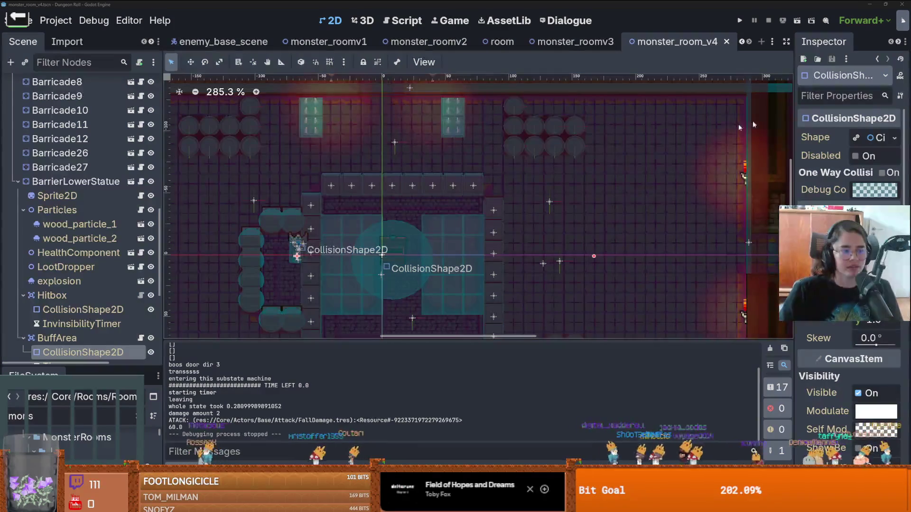
Step: Scroll the monster_room_v4 Scene tree and select the CollTileMapLayer node
{"action": "scroll", "coordinate": [504, 144], "scroll_direction": "up", "scroll_amount": 1}
{"action": "scroll", "coordinate": [580, 143], "scroll_direction": "left", "scroll_amount": 3}
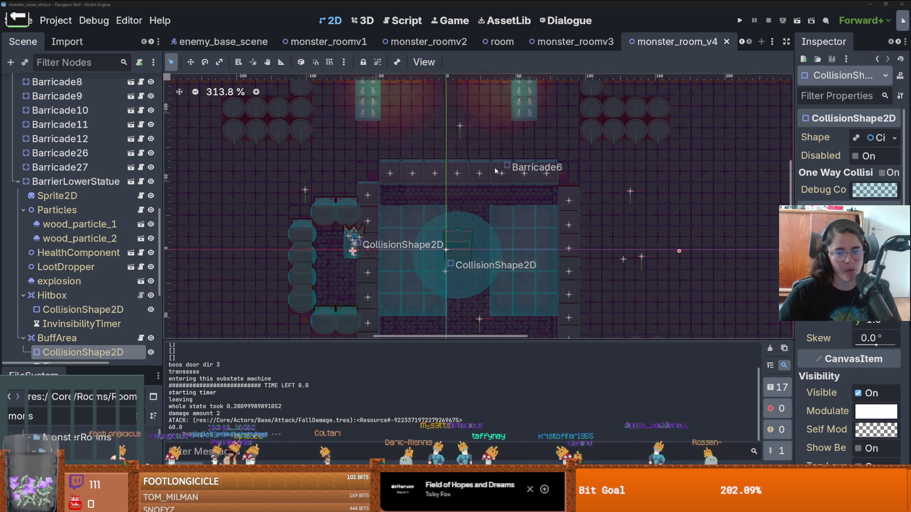
{"action": "scroll", "coordinate": [495, 171], "scroll_direction": "down", "scroll_amount": 4}
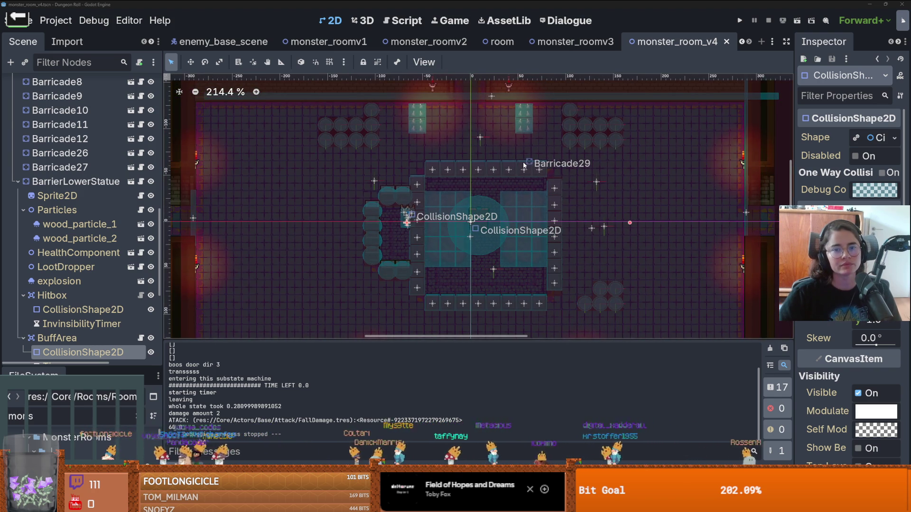
{"action": "scroll", "coordinate": [524, 165], "scroll_direction": "down", "scroll_amount": 1}
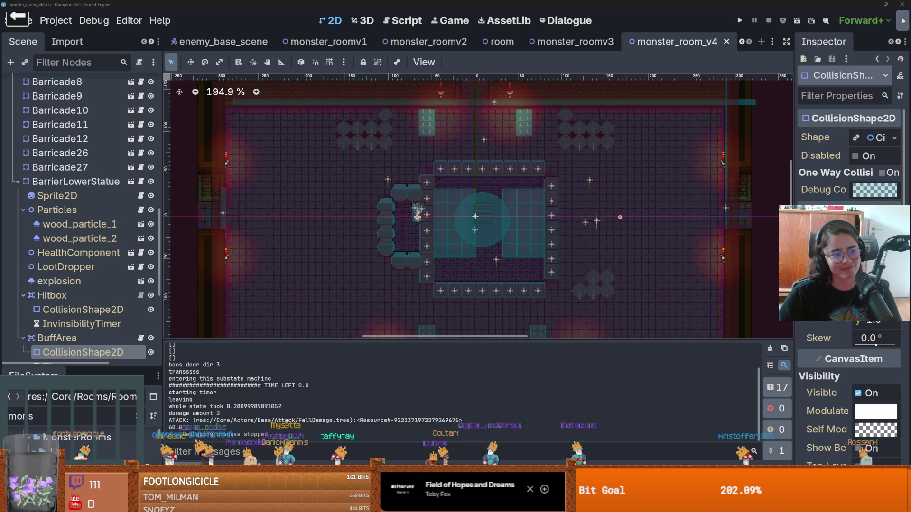
{"action": "scroll", "coordinate": [442, 182], "scroll_direction": "down", "scroll_amount": 1}
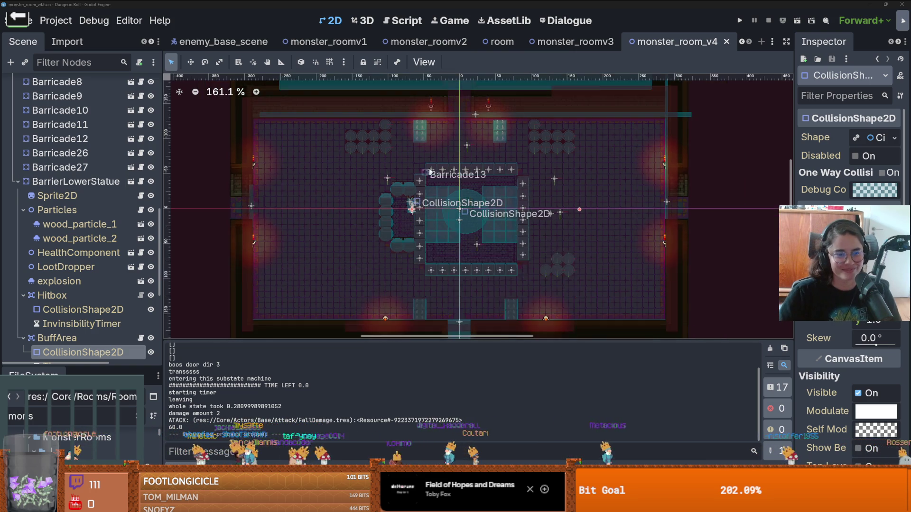
{"action": "scroll", "coordinate": [442, 182], "scroll_direction": "down", "scroll_amount": 3}
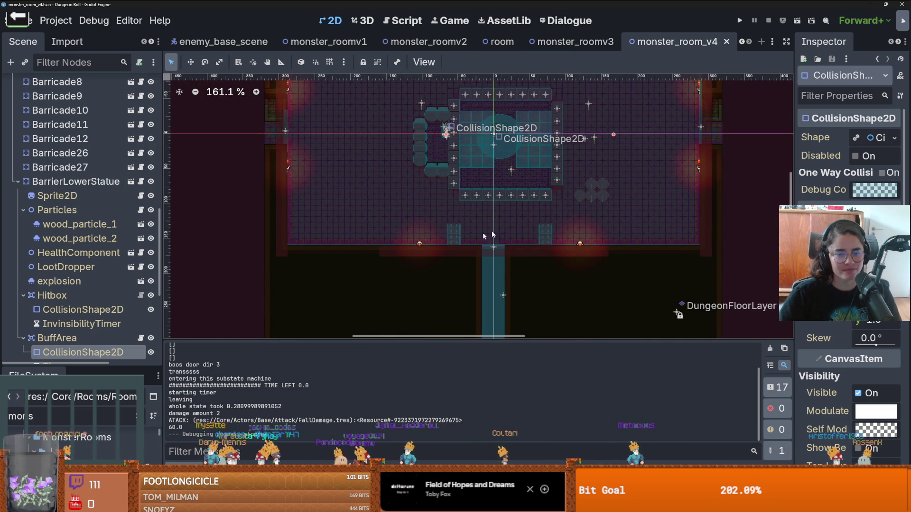
{"action": "scroll", "coordinate": [538, 226], "scroll_direction": "down", "scroll_amount": 4}
{"action": "scroll", "coordinate": [68, 337], "scroll_direction": "down", "scroll_amount": 3}
{"action": "scroll", "coordinate": [67, 337], "scroll_direction": "down", "scroll_amount": 3}
{"action": "left_click", "coordinate": [67, 314]}
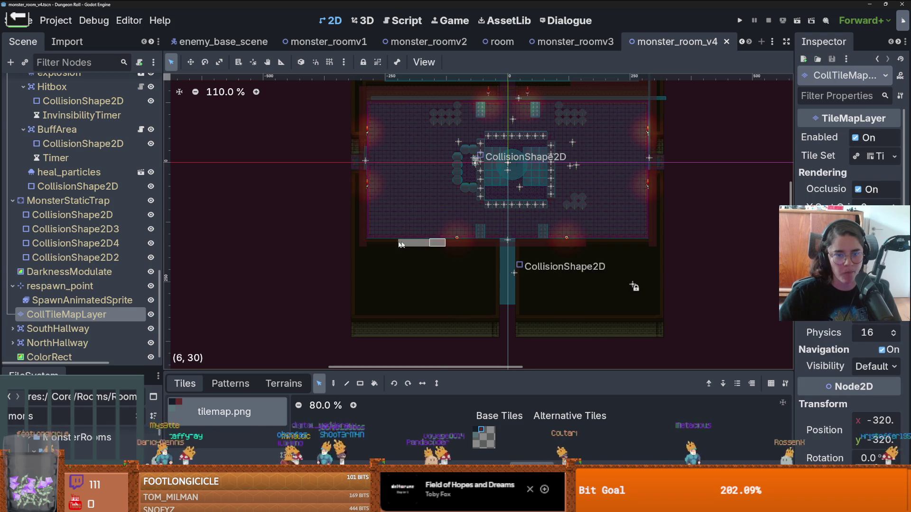
Step: Paint collision tiles along the room's bottom row 30 with the Paint tool, then save the scene
{"action": "left_click", "coordinate": [333, 385]}
{"action": "scroll", "coordinate": [447, 221], "scroll_direction": "up", "scroll_amount": 5}
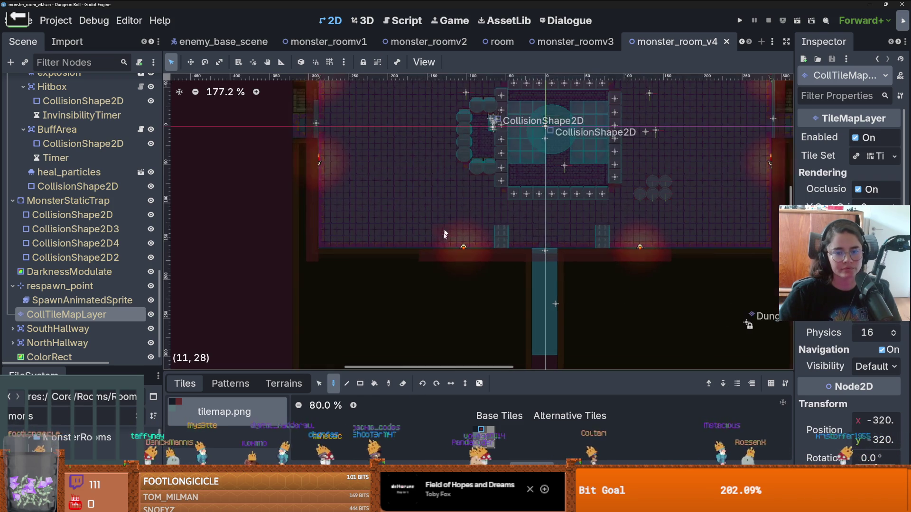
{"action": "left_click_drag", "start_coordinate": [431, 256], "coordinate": [323, 253]}
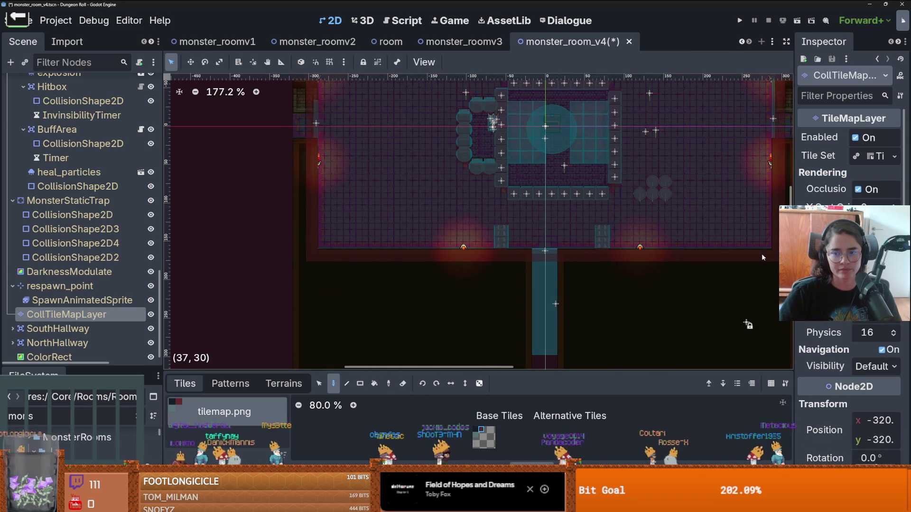
{"action": "scroll", "coordinate": [690, 136], "scroll_direction": "up", "scroll_amount": 1}
{"action": "scroll", "coordinate": [693, 139], "scroll_direction": "up", "scroll_amount": 3}
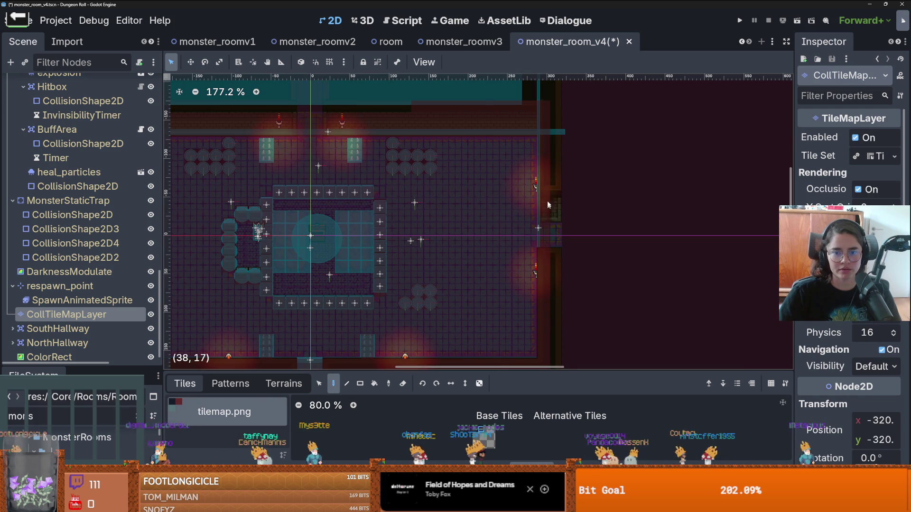
{"action": "scroll", "coordinate": [520, 335], "scroll_direction": "down", "scroll_amount": 6}
{"action": "scroll", "coordinate": [438, 139], "scroll_direction": "up", "scroll_amount": 5}
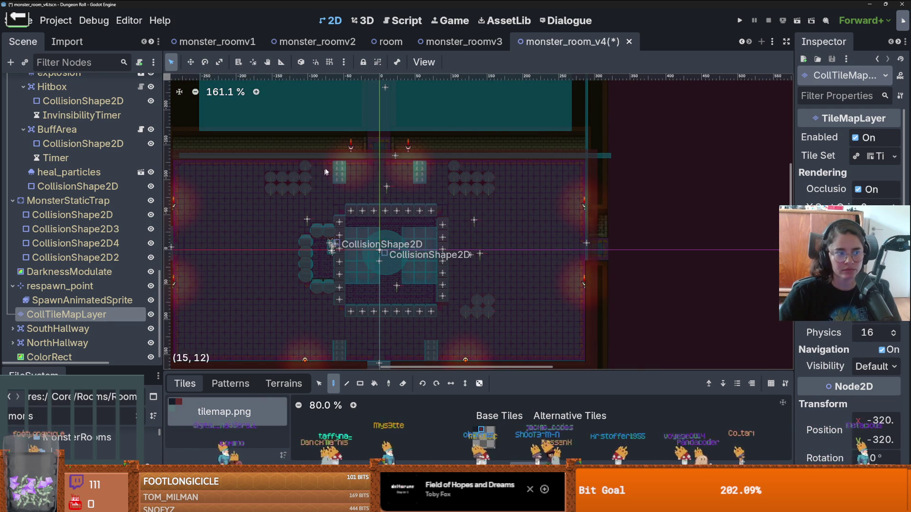
{"action": "scroll", "coordinate": [420, 179], "scroll_direction": "down", "scroll_amount": 3}
{"action": "key", "text": "ctrl+s"}
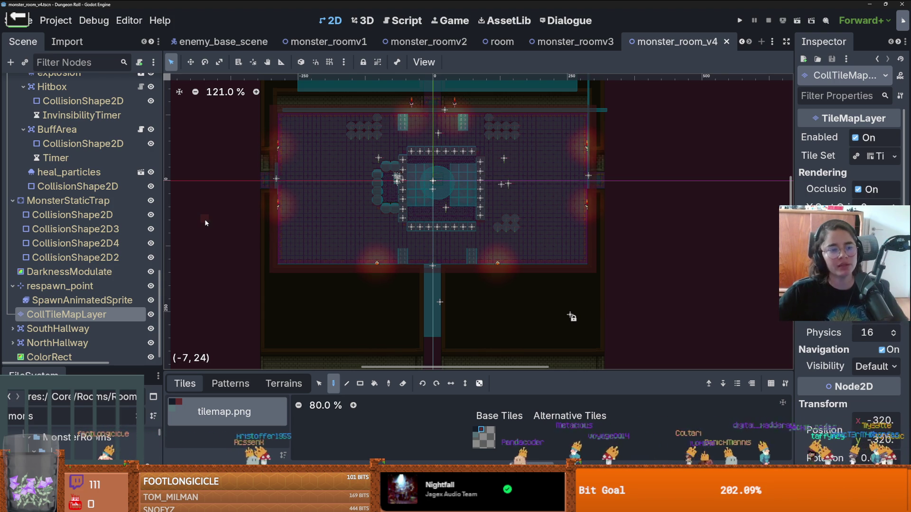
{"action": "key", "text": "ctrl+s"}
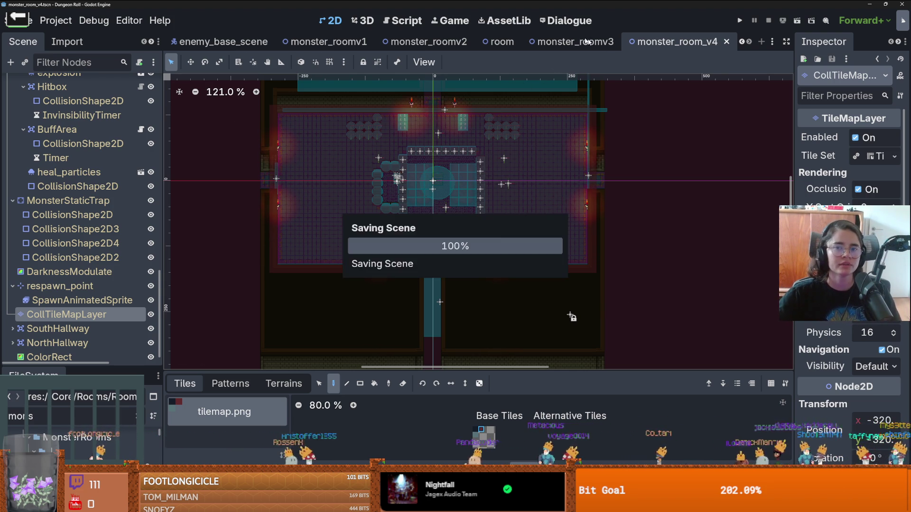
Step: Close the monster_room_v4, monster_roomv3, room and monster_roomv2 scene tabs
{"action": "left_click", "coordinate": [727, 42]}
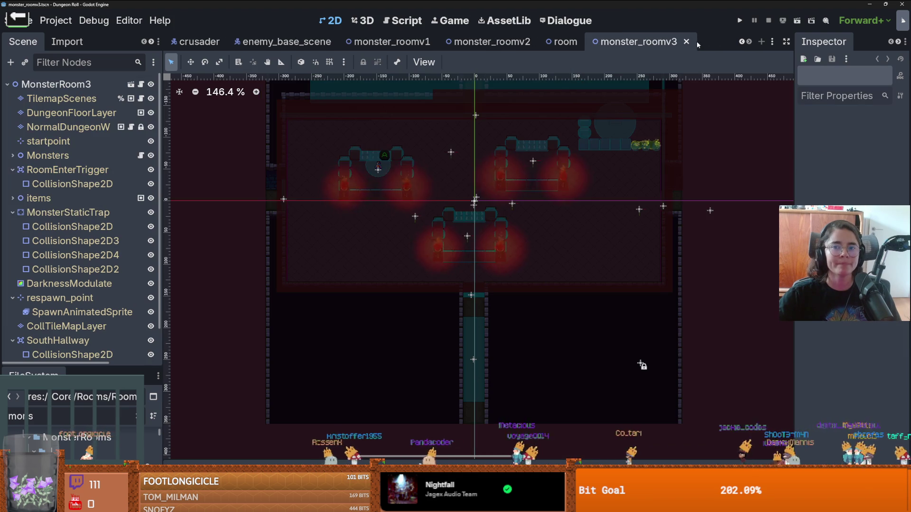
{"action": "left_click", "coordinate": [695, 42]}
{"action": "left_click", "coordinate": [690, 42]}
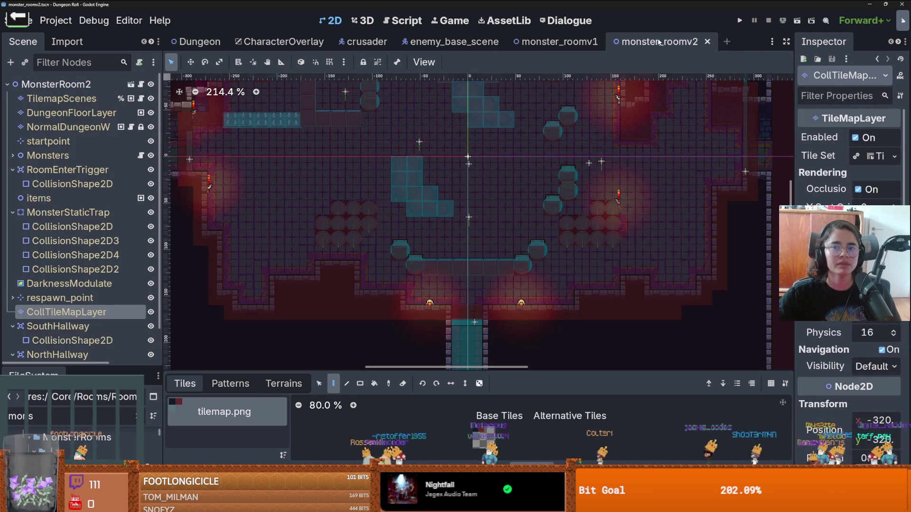
{"action": "left_click", "coordinate": [704, 42]}
Step: Enlarge the FileSystem dock, clear the 'mons' filter, and expand JokerRooms to select joker_room_1
{"action": "left_click_drag", "start_coordinate": [95, 368], "coordinate": [95, 91]}
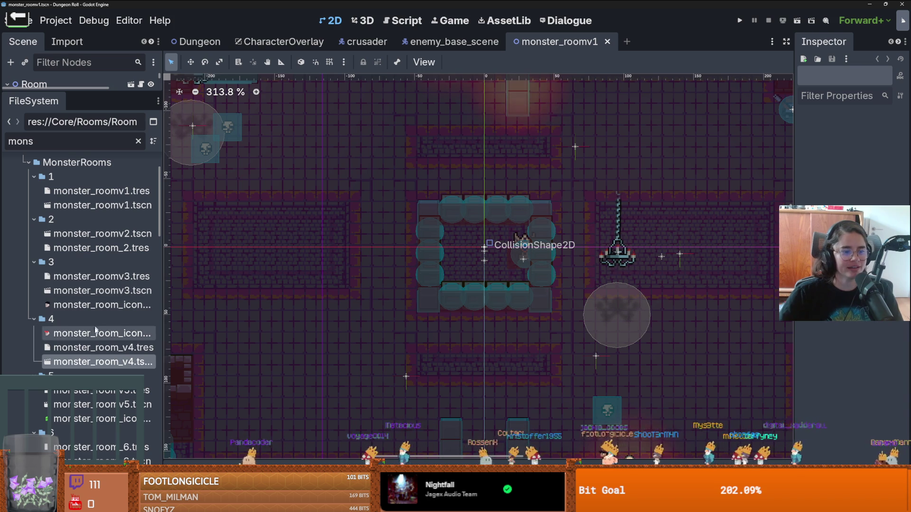
{"action": "scroll", "coordinate": [116, 359], "scroll_direction": "up", "scroll_amount": 3}
{"action": "left_click", "coordinate": [23, 236]}
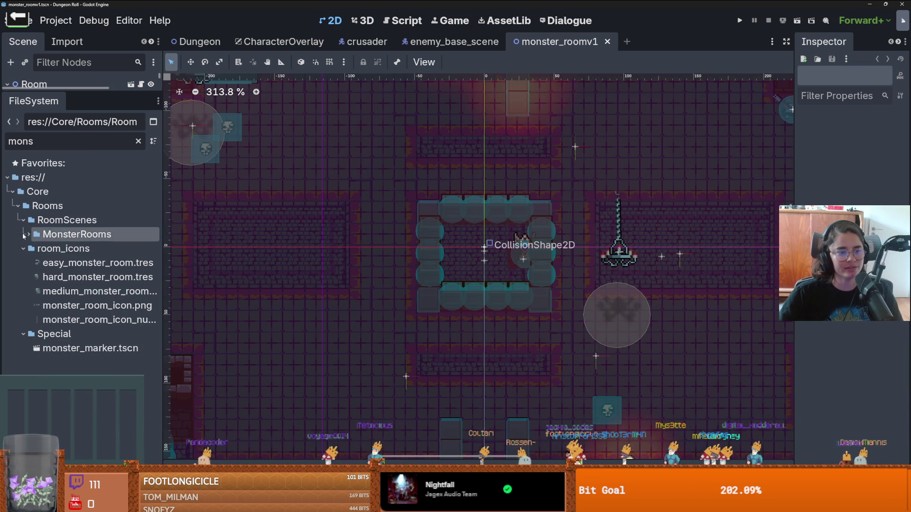
{"action": "key", "text": "BackSpace"}
{"action": "key", "text": "BackSpace"}
{"action": "key", "text": "BackSpace"}
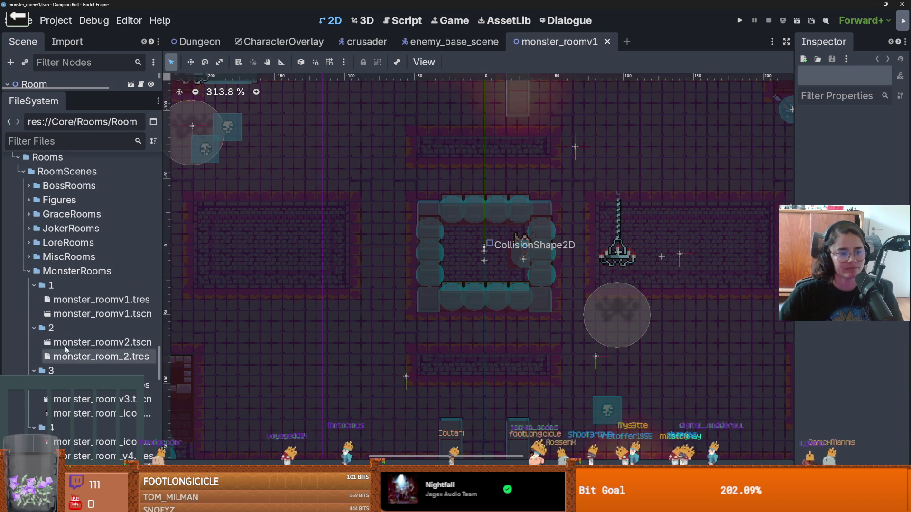
{"action": "left_click", "coordinate": [29, 271]}
{"action": "left_click", "coordinate": [28, 228]}
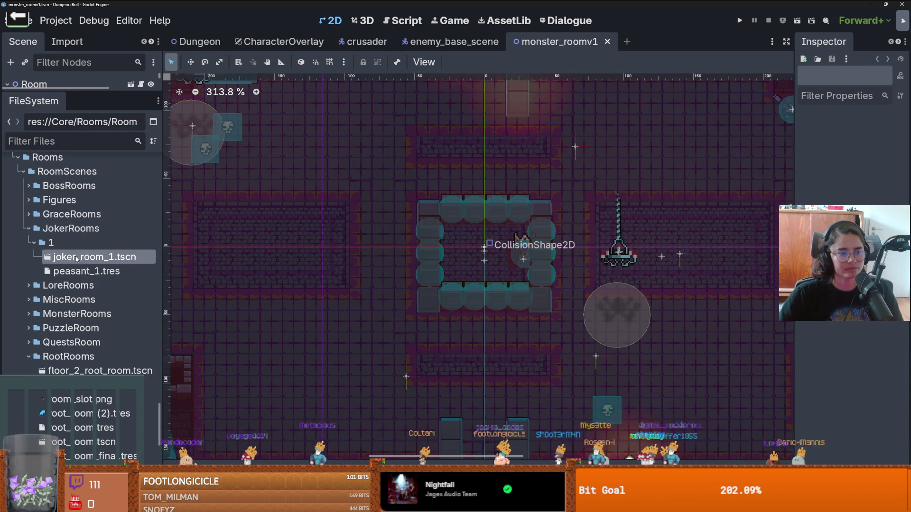
Step: Open joker_room_1.tscn, enlarge the Scene dock, select the joker_room root, and save
{"action": "double_click", "coordinate": [94, 257]}
{"action": "scroll", "coordinate": [323, 267], "scroll_direction": "down", "scroll_amount": 5}
{"action": "scroll", "coordinate": [517, 380], "scroll_direction": "up", "scroll_amount": 1}
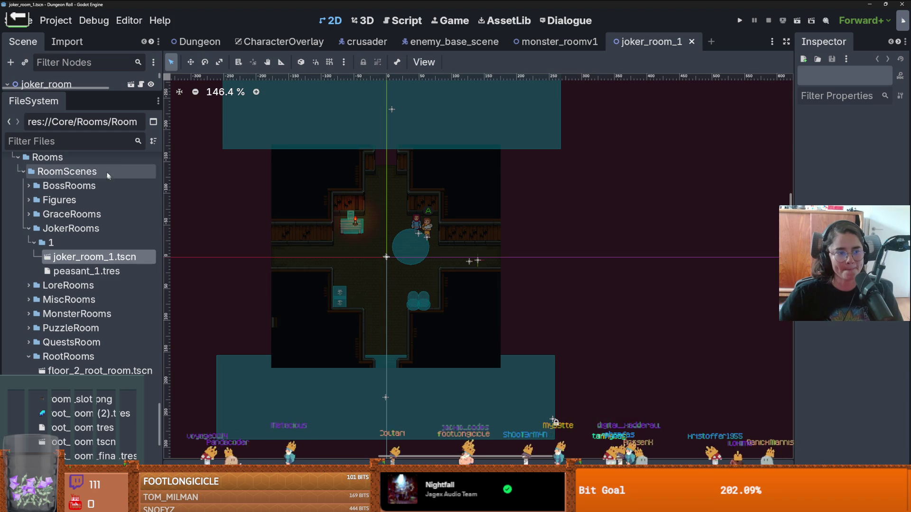
{"action": "scroll", "coordinate": [460, 284], "scroll_direction": "down", "scroll_amount": 2}
{"action": "scroll", "coordinate": [362, 275], "scroll_direction": "up", "scroll_amount": 4}
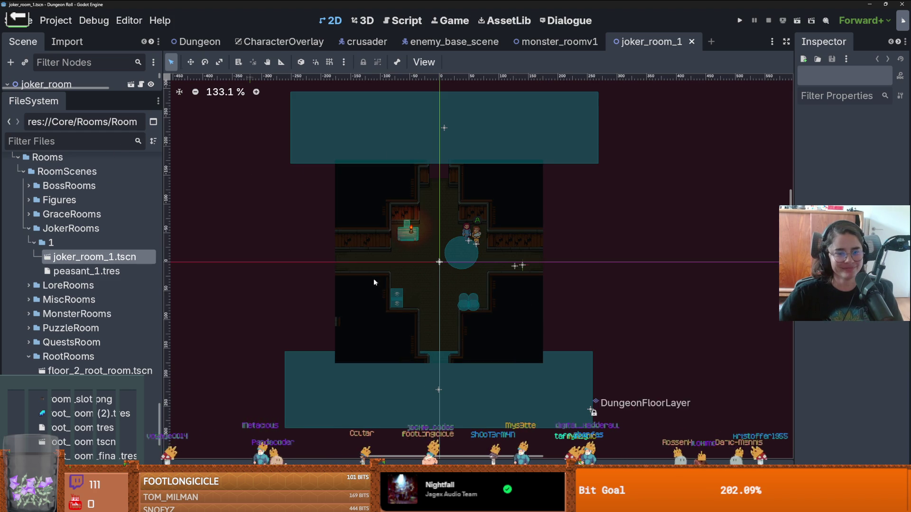
{"action": "left_click_drag", "start_coordinate": [101, 94], "coordinate": [101, 282]}
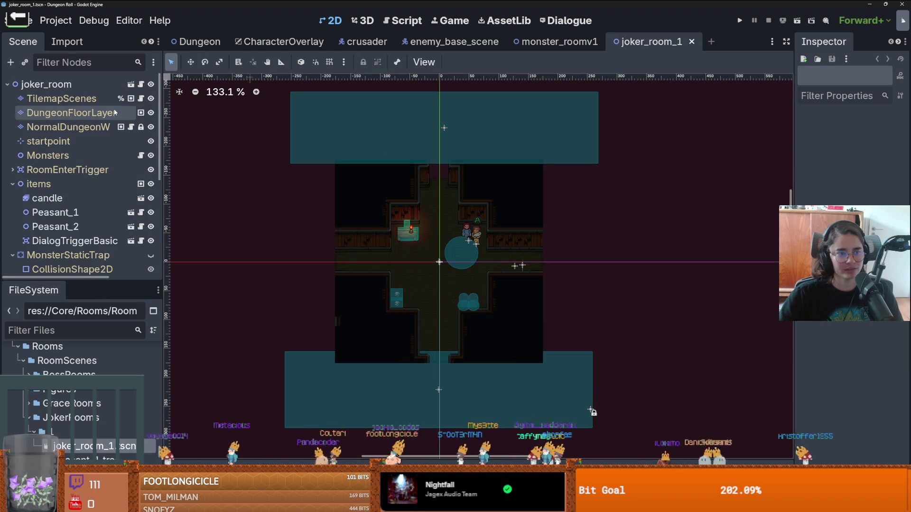
{"action": "left_click", "coordinate": [46, 84]}
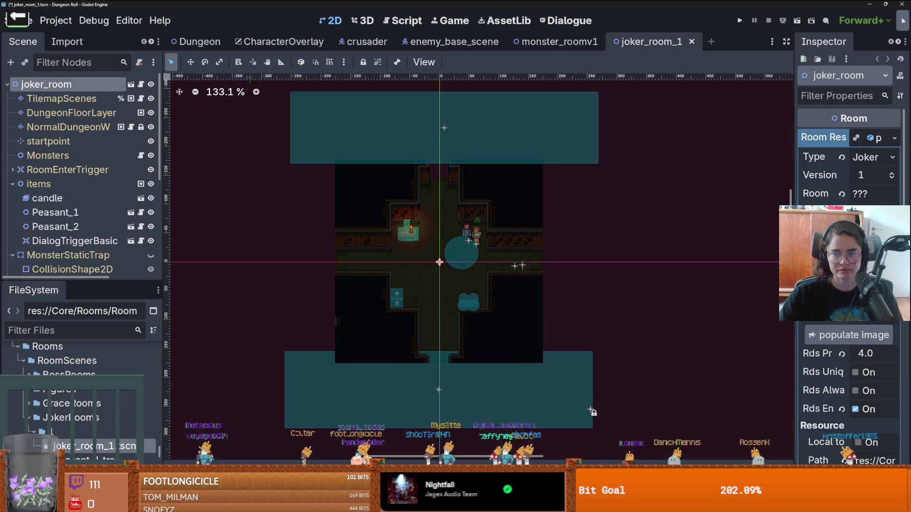
{"action": "key", "text": "ctrl+s"}
Step: Expand the Scene dock further and select the DungeonFloorLayer tile layer
{"action": "scroll", "coordinate": [396, 298], "scroll_direction": "up", "scroll_amount": 2}
{"action": "scroll", "coordinate": [396, 298], "scroll_direction": "down", "scroll_amount": 3}
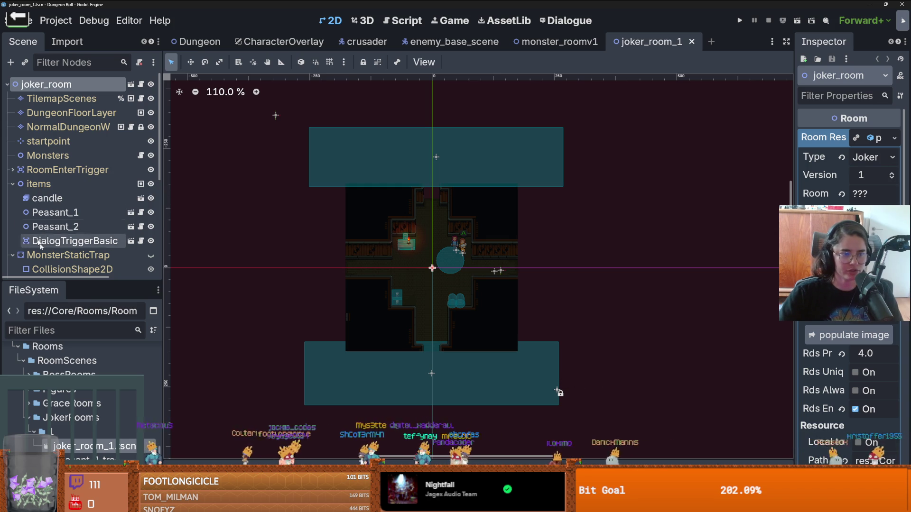
{"action": "left_click_drag", "start_coordinate": [107, 281], "coordinate": [107, 380]}
{"action": "left_click", "coordinate": [106, 116]}
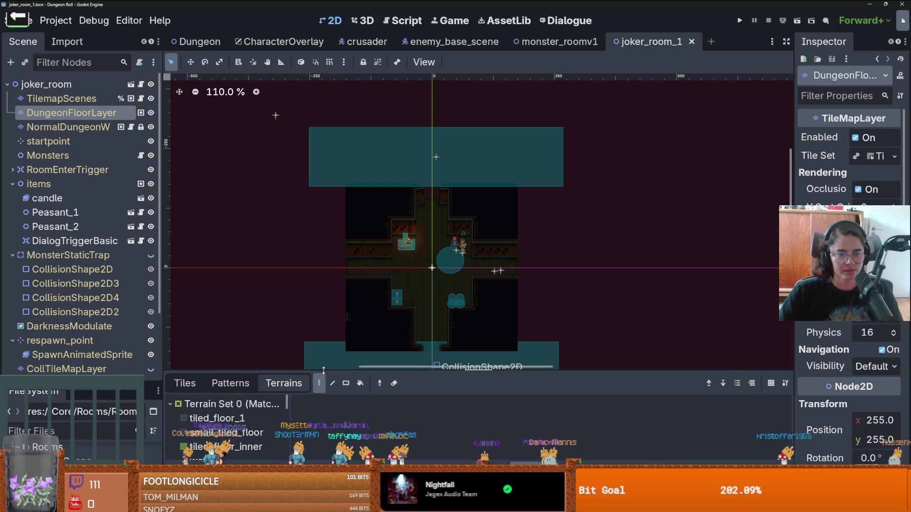
Step: Select the dungeon wall layer and set up individual-tile painting from the wall_2.png source
{"action": "left_click_drag", "start_coordinate": [324, 370], "coordinate": [323, 303]}
{"action": "left_click", "coordinate": [68, 127]}
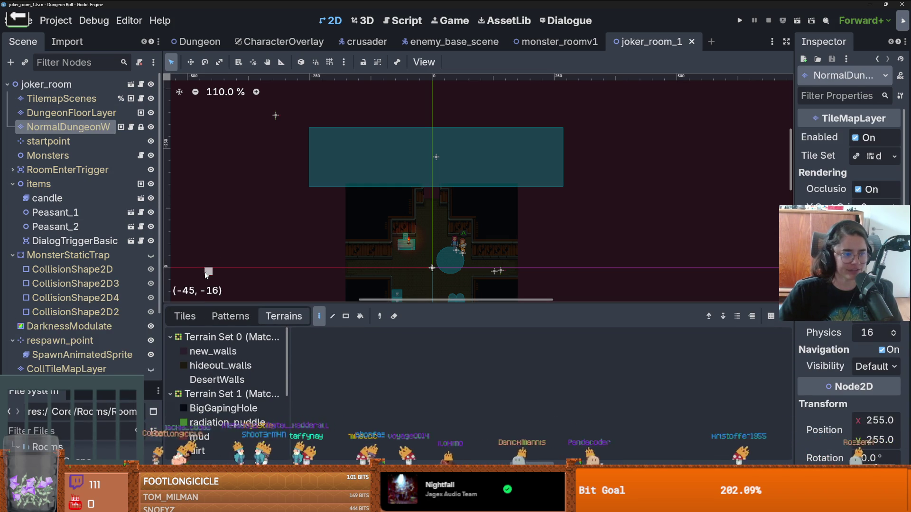
{"action": "scroll", "coordinate": [245, 378], "scroll_direction": "down", "scroll_amount": 1}
{"action": "scroll", "coordinate": [246, 378], "scroll_direction": "down", "scroll_amount": 4}
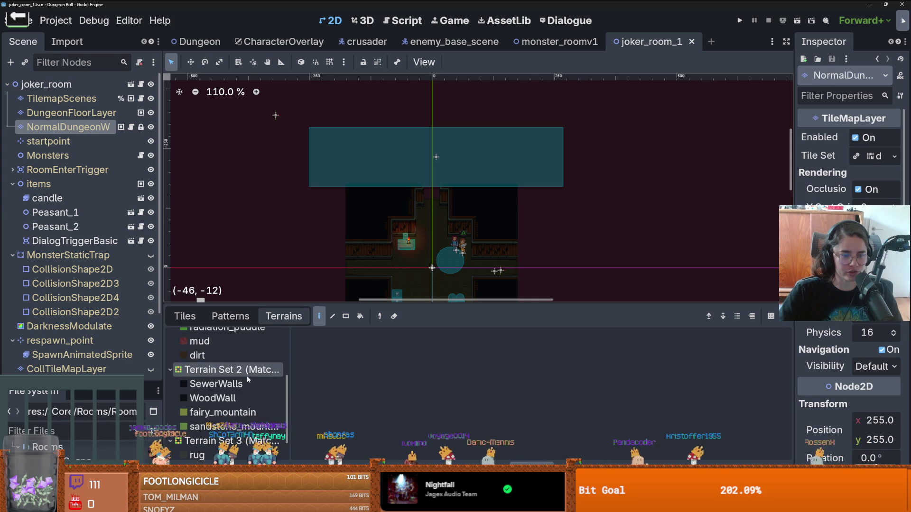
{"action": "scroll", "coordinate": [242, 384], "scroll_direction": "up", "scroll_amount": 5}
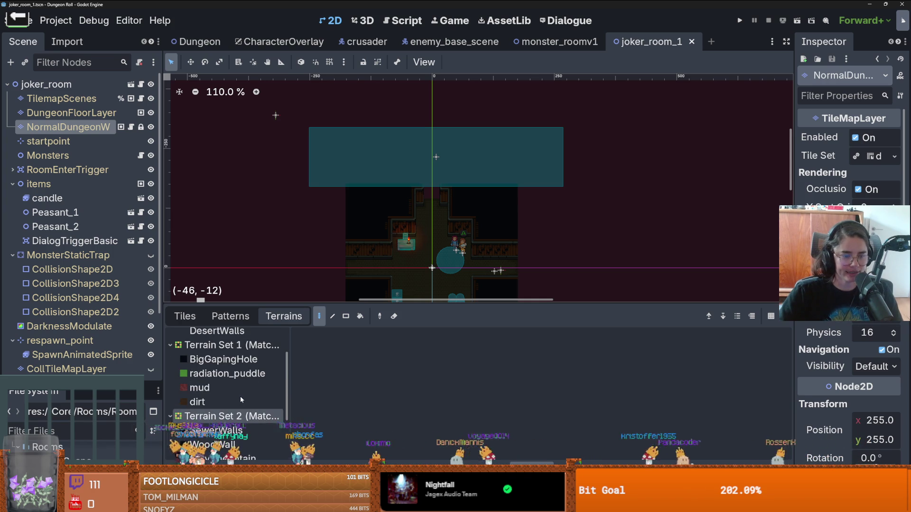
{"action": "left_click", "coordinate": [220, 366]}
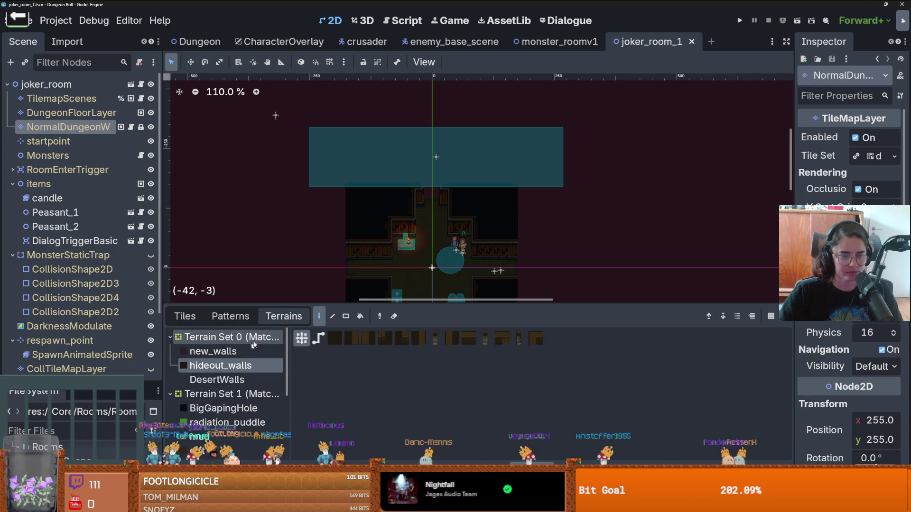
{"action": "scroll", "coordinate": [245, 402], "scroll_direction": "down", "scroll_amount": 1}
{"action": "left_click", "coordinate": [185, 316]}
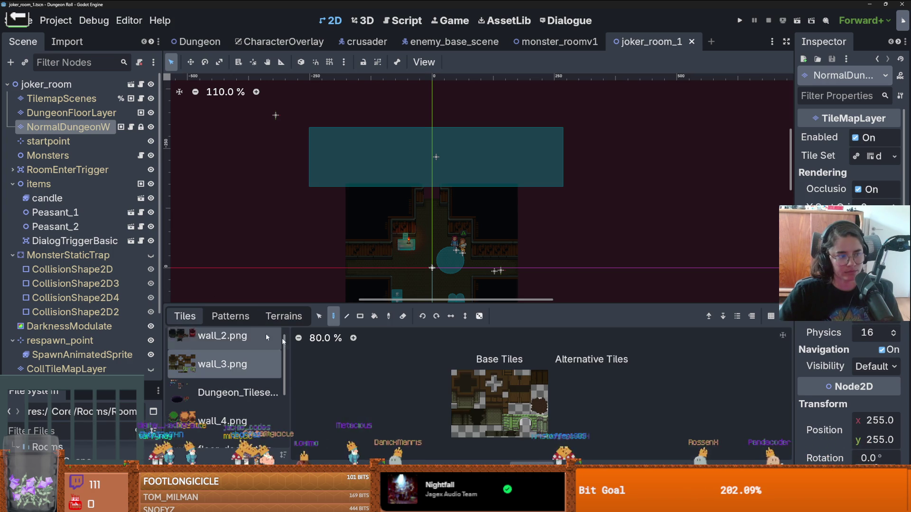
{"action": "scroll", "coordinate": [446, 402], "scroll_direction": "up", "scroll_amount": 4}
{"action": "scroll", "coordinate": [221, 387], "scroll_direction": "up", "scroll_amount": 1}
{"action": "left_click", "coordinate": [222, 344]}
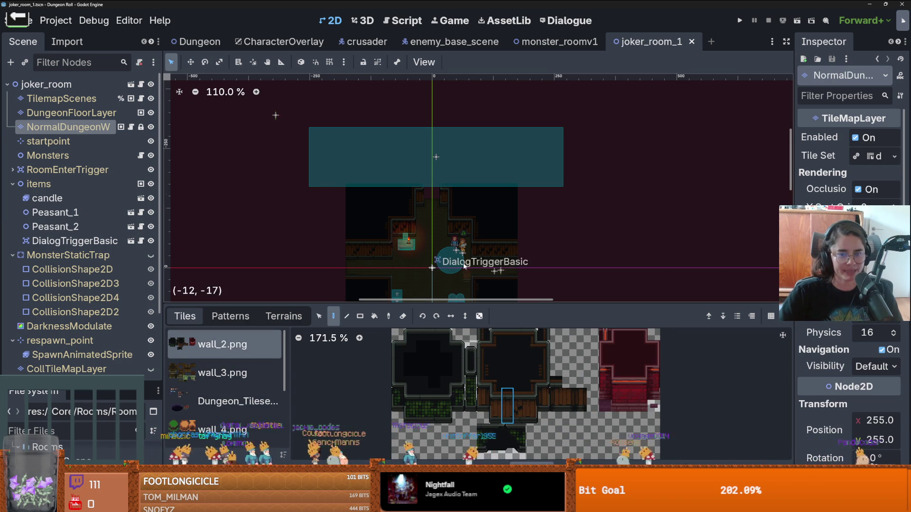
{"action": "scroll", "coordinate": [474, 258], "scroll_direction": "down", "scroll_amount": 3}
{"action": "scroll", "coordinate": [523, 275], "scroll_direction": "up", "scroll_amount": 2}
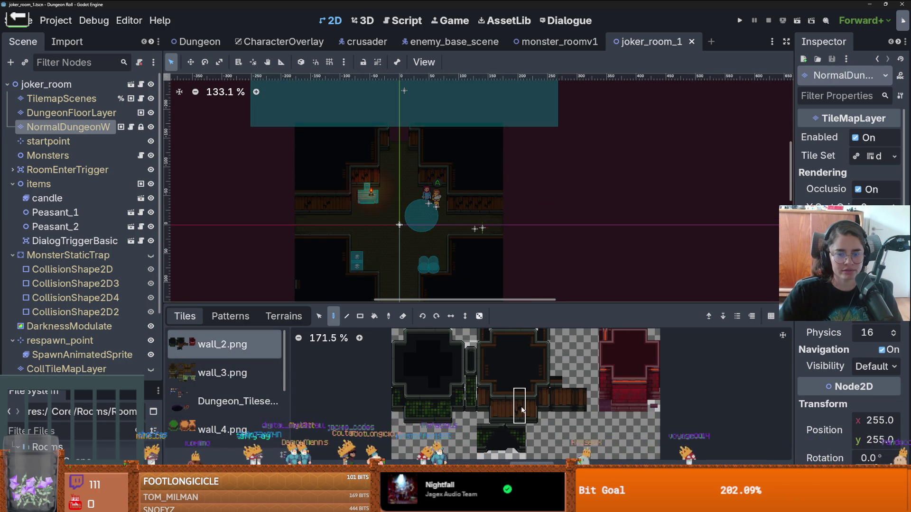
Step: Extend the upper corridor wall with wooden wall tiles and lengthen the right wall column upward
{"action": "left_click", "coordinate": [520, 408]}
{"action": "scroll", "coordinate": [519, 252], "scroll_direction": "up", "scroll_amount": 3}
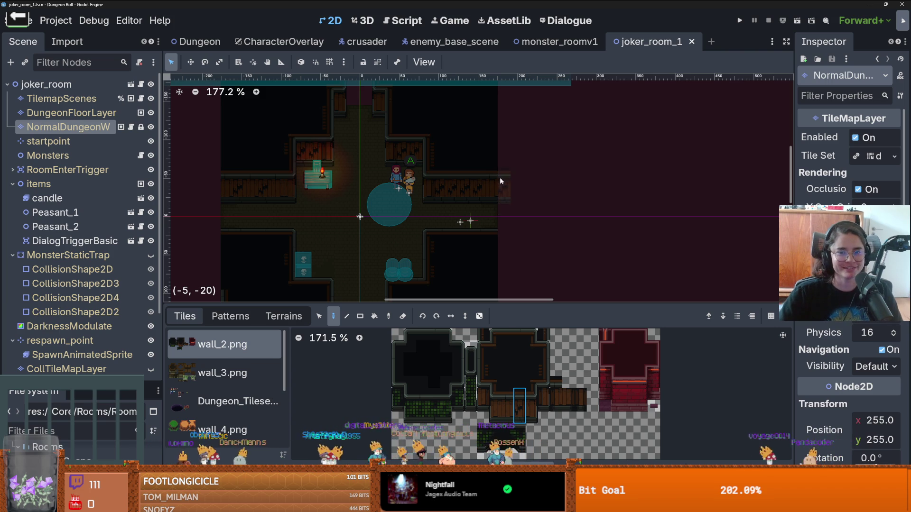
{"action": "left_click_drag", "start_coordinate": [500, 178], "coordinate": [581, 175]}
{"action": "scroll", "coordinate": [570, 221], "scroll_direction": "down", "scroll_amount": 6}
{"action": "scroll", "coordinate": [569, 230], "scroll_direction": "up", "scroll_amount": 1}
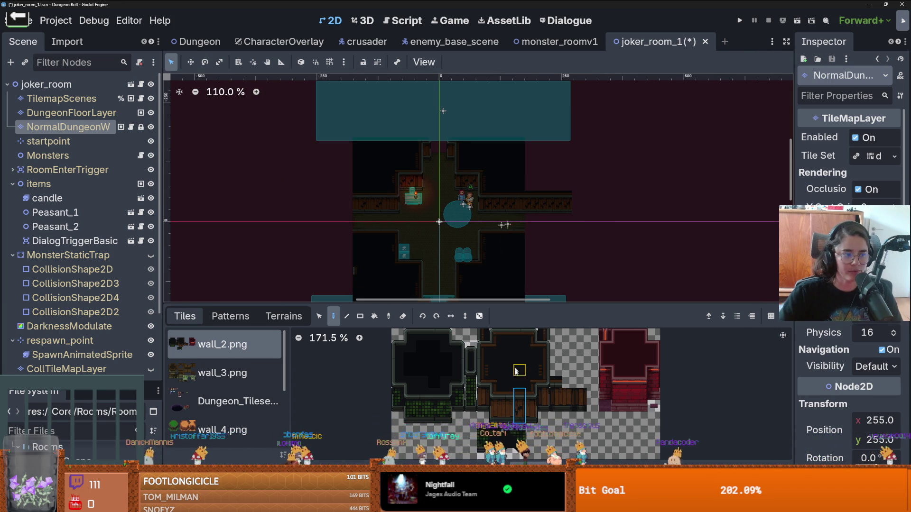
{"action": "scroll", "coordinate": [440, 401], "scroll_direction": "up", "scroll_amount": 2}
{"action": "left_click", "coordinate": [576, 199]}
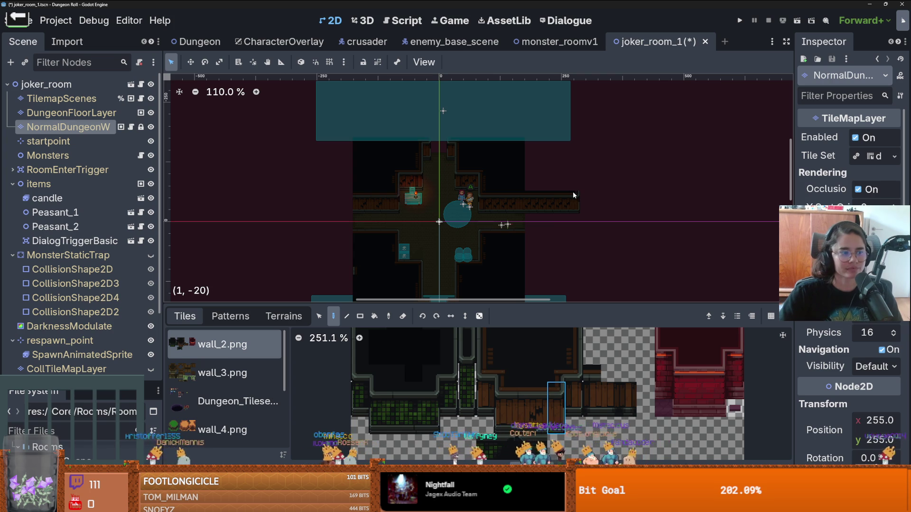
{"action": "scroll", "coordinate": [581, 194], "scroll_direction": "up", "scroll_amount": 3}
{"action": "left_click", "coordinate": [574, 356]}
{"action": "scroll", "coordinate": [574, 244], "scroll_direction": "up", "scroll_amount": 3}
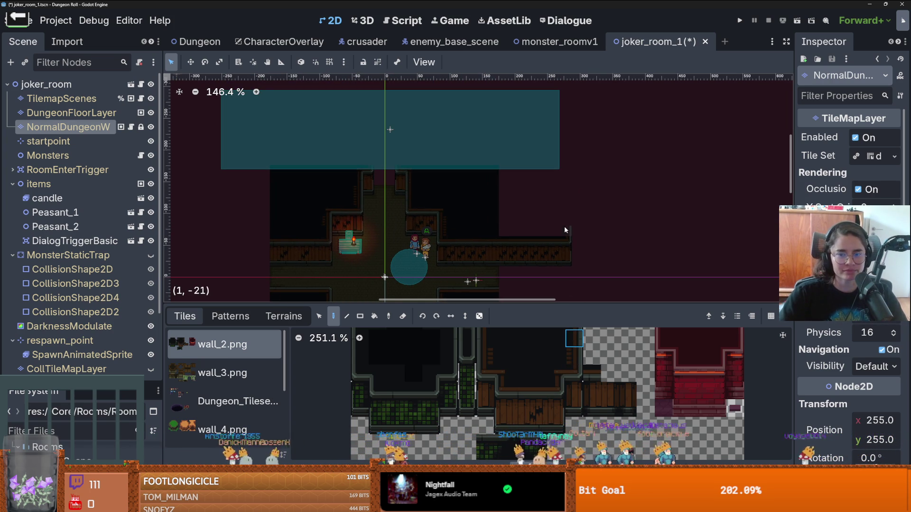
{"action": "left_click_drag", "start_coordinate": [567, 193], "coordinate": [567, 172]}
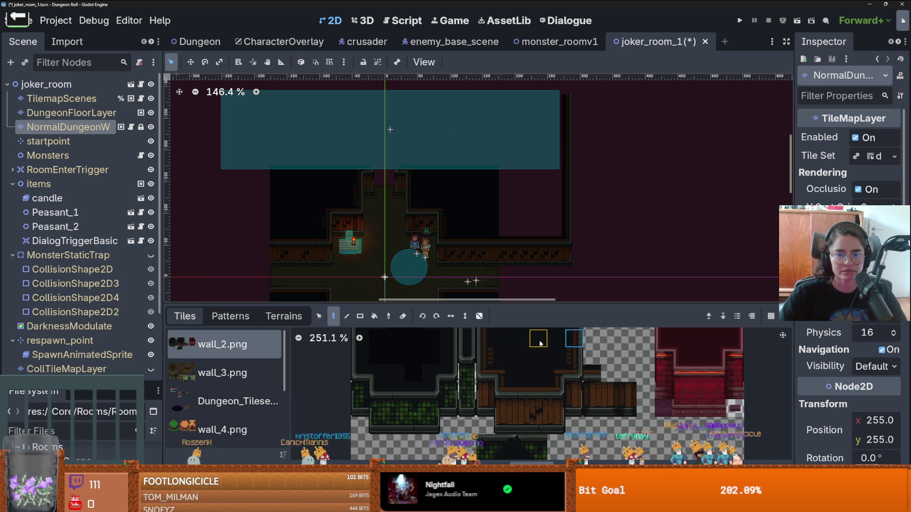
Step: Paint a row of wooden wall tiles leftward along the upper corridor, then select other wall tiles
{"action": "left_click", "coordinate": [538, 408]}
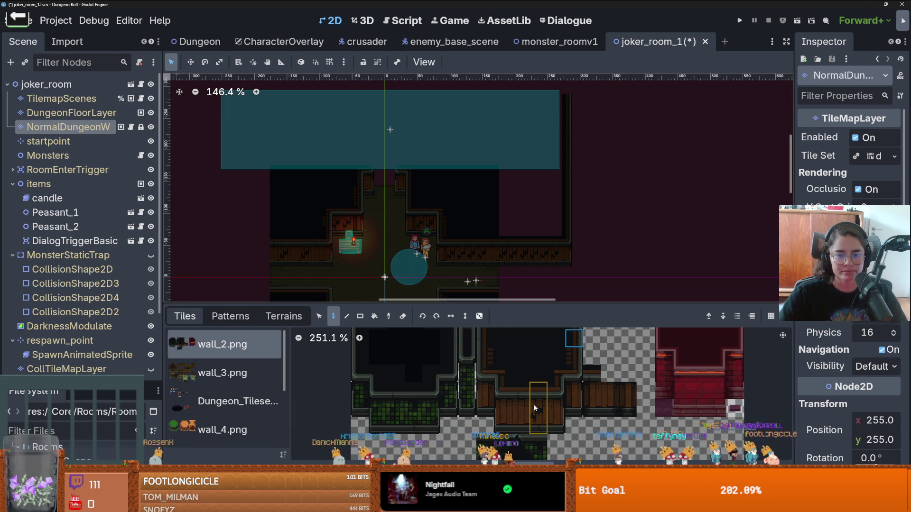
{"action": "scroll", "coordinate": [368, 189], "scroll_direction": "up", "scroll_amount": 2}
{"action": "left_click_drag", "start_coordinate": [368, 189], "coordinate": [318, 191]}
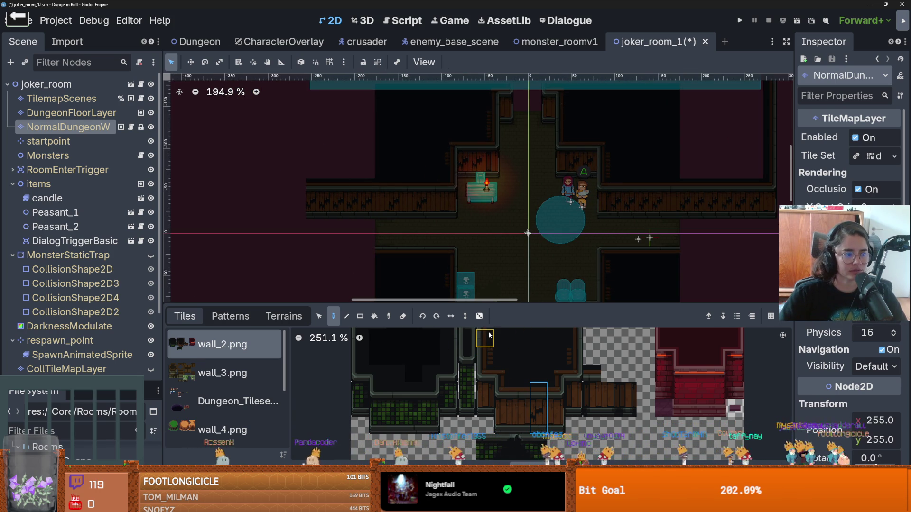
{"action": "left_click", "coordinate": [506, 385]}
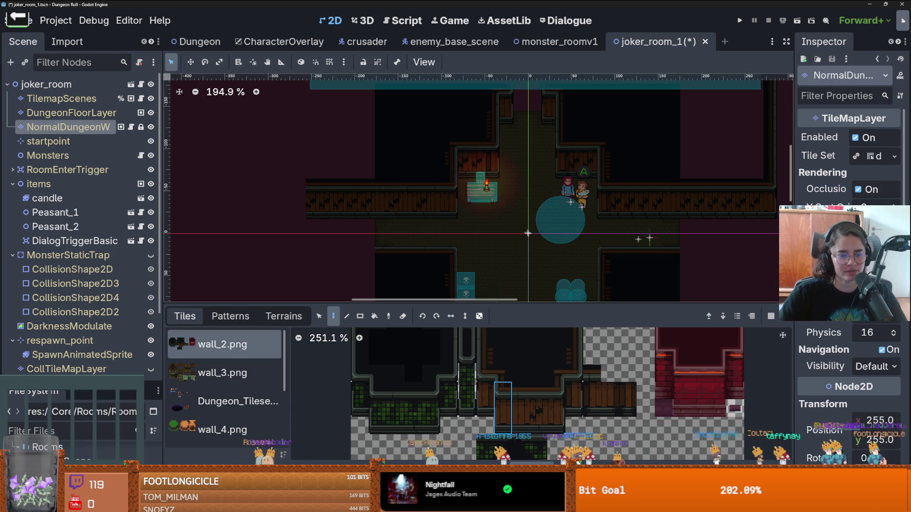
{"action": "scroll", "coordinate": [348, 232], "scroll_direction": "up", "scroll_amount": 2}
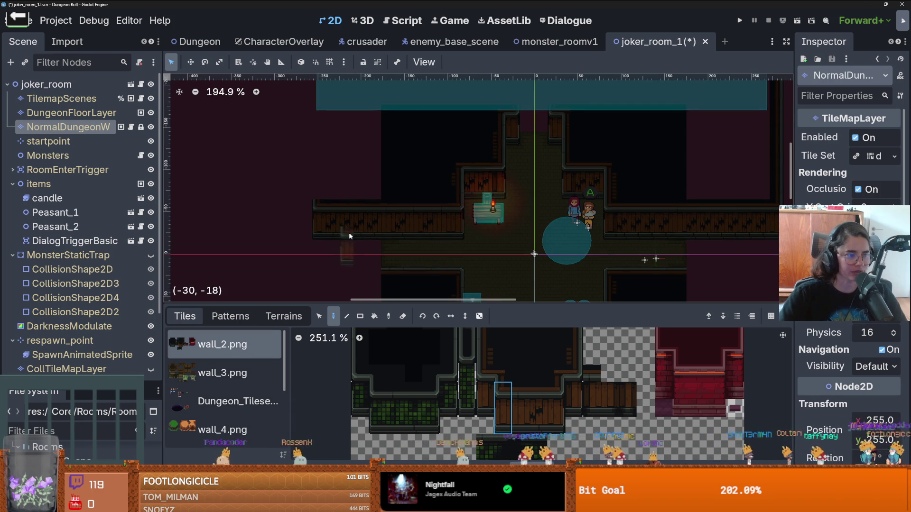
{"action": "scroll", "coordinate": [348, 232], "scroll_direction": "down", "scroll_amount": 1}
{"action": "left_click", "coordinate": [485, 356]}
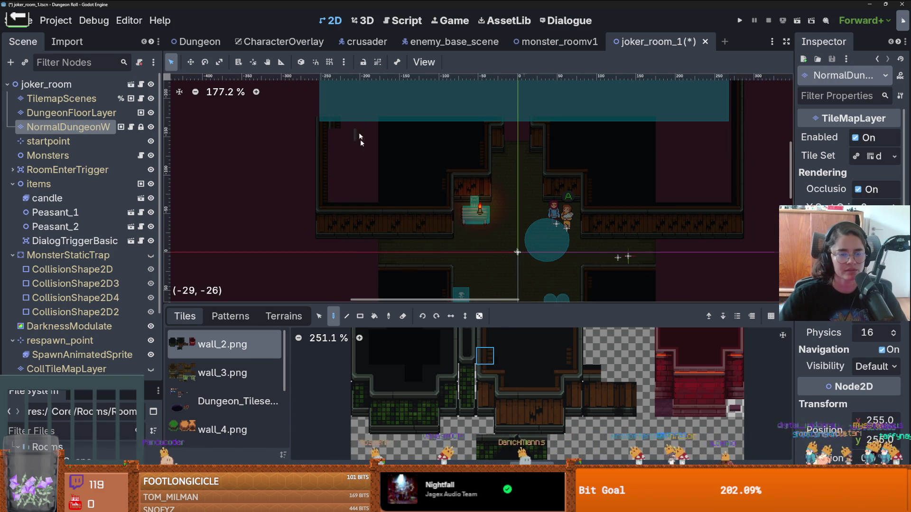
{"action": "scroll", "coordinate": [357, 121], "scroll_direction": "up", "scroll_amount": 5}
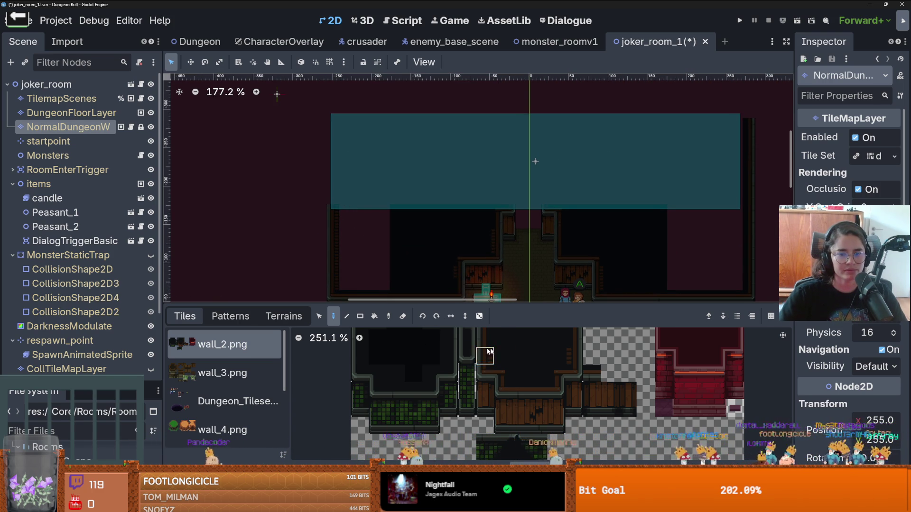
{"action": "scroll", "coordinate": [479, 351], "scroll_direction": "up", "scroll_amount": 2}
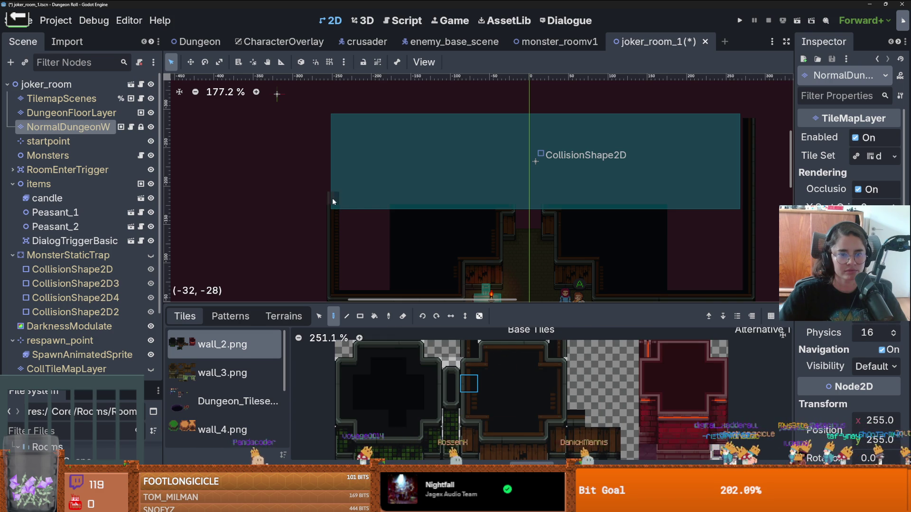
{"action": "left_click", "coordinate": [474, 365]}
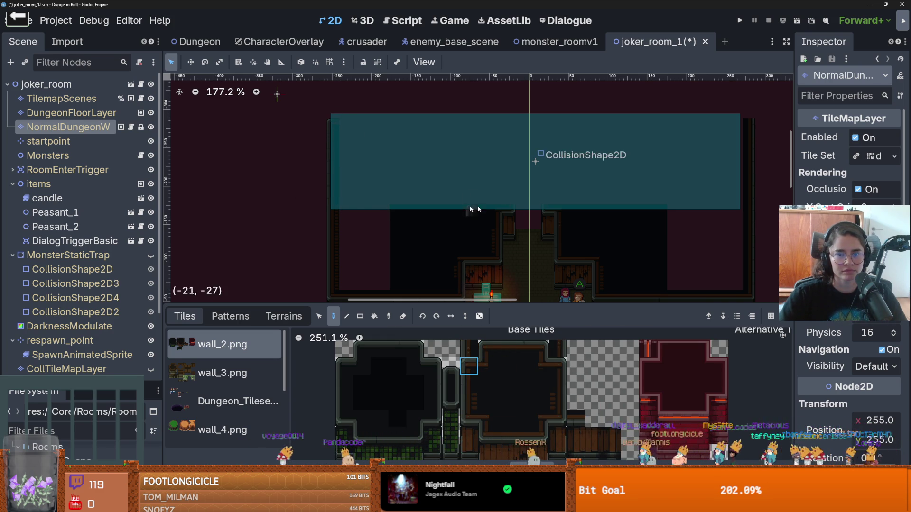
{"action": "scroll", "coordinate": [87, 271], "scroll_direction": "down", "scroll_amount": 3}
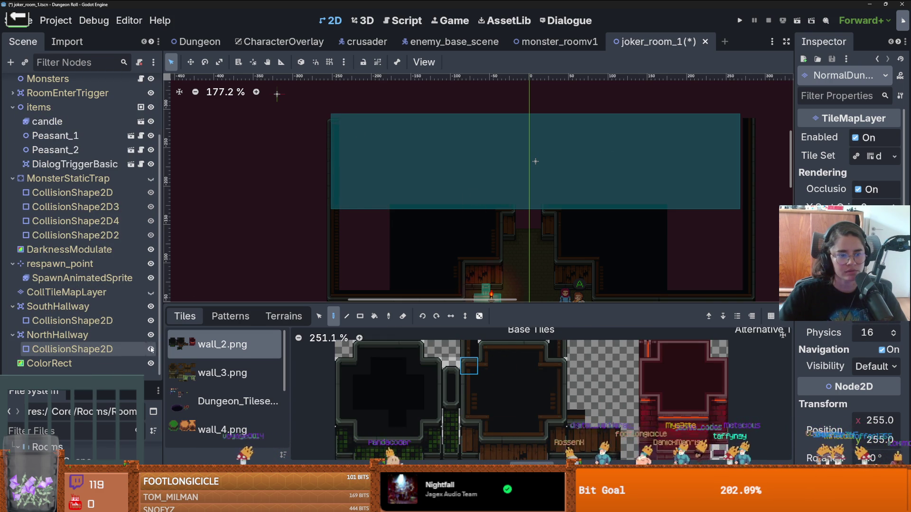
Step: Hide the NorthHallway collision shape and paint a wall-top tile onto the corridor wall
{"action": "left_click", "coordinate": [151, 350]}
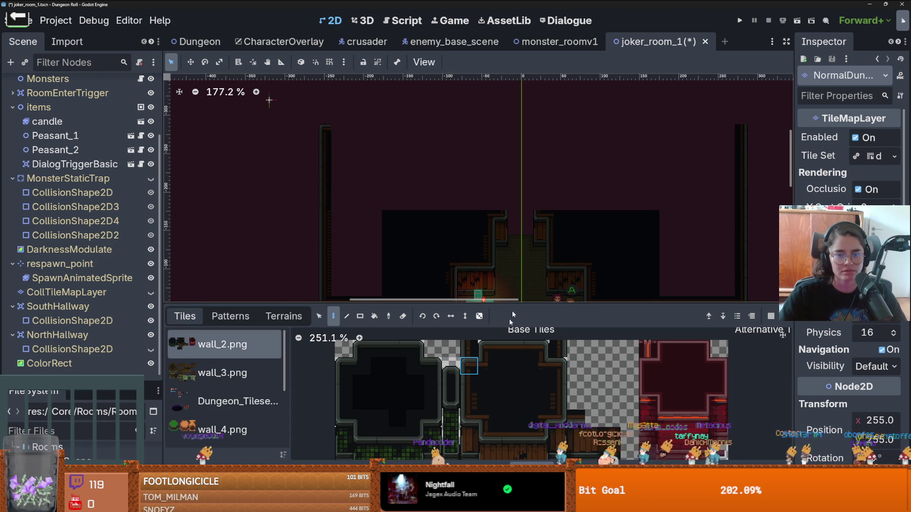
{"action": "left_click", "coordinate": [564, 389]}
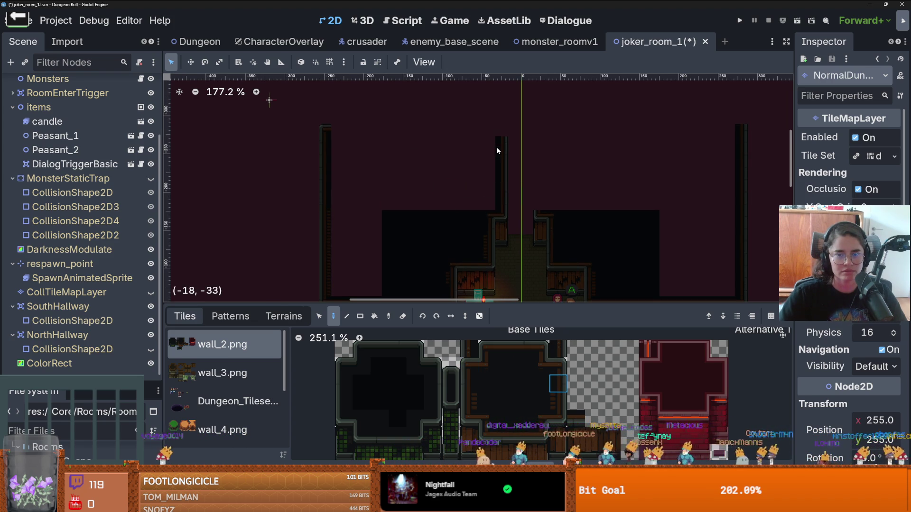
{"action": "left_click", "coordinate": [500, 130], "text": "ctrl"}
{"action": "left_click", "coordinate": [549, 231]}
{"action": "left_click_drag", "start_coordinate": [548, 231], "coordinate": [506, 241]}
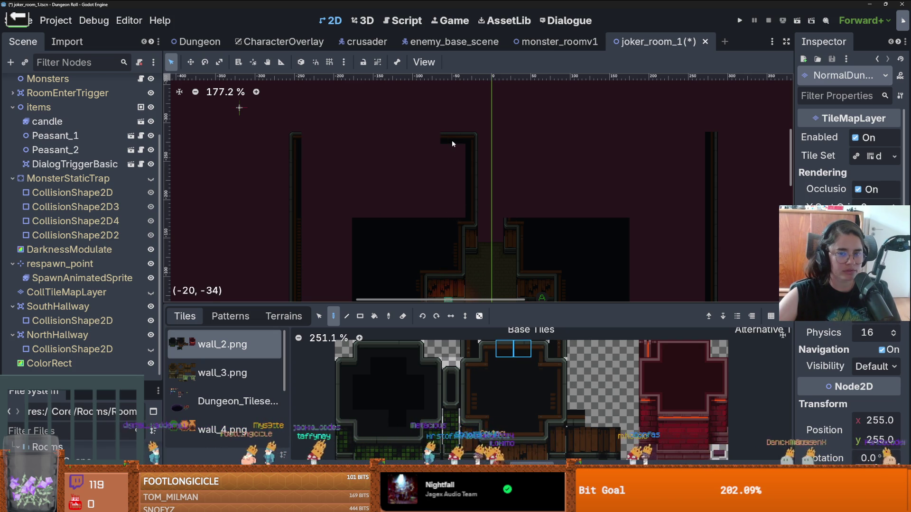
Step: Paint dark tiles over the upper-left wall and lower band, and bucket-fill the purple interior dark
{"action": "scroll", "coordinate": [428, 155], "scroll_direction": "down", "scroll_amount": 2}
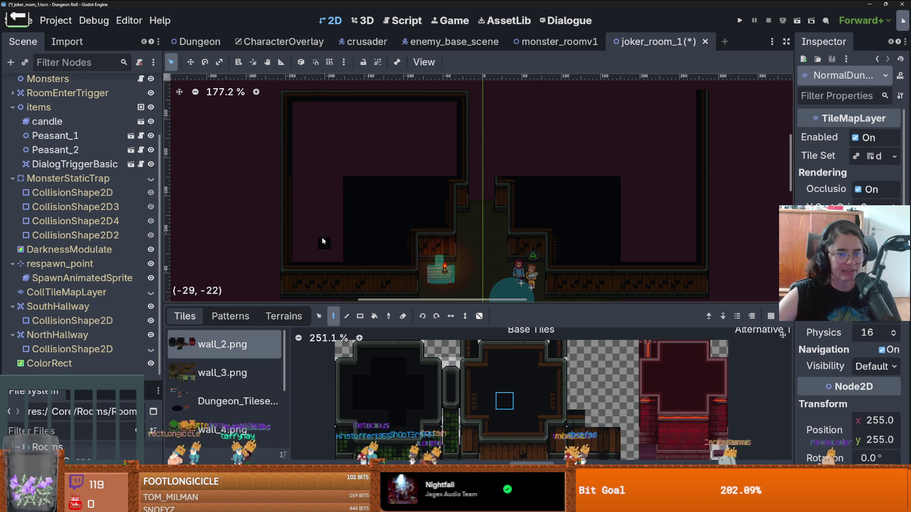
{"action": "mouse_move", "coordinate": [302, 250]}
{"action": "left_mouse_down"}
{"action": "mouse_move", "coordinate": [309, 216]}
{"action": "mouse_move", "coordinate": [327, 209]}
{"action": "left_mouse_up"}
{"action": "scroll", "coordinate": [332, 190], "scroll_direction": "up", "scroll_amount": 2}
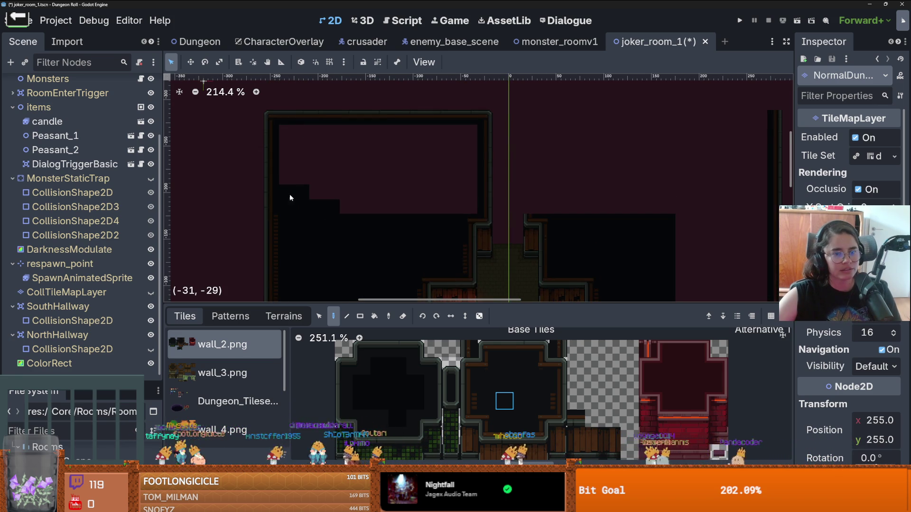
{"action": "mouse_move", "coordinate": [294, 136]}
{"action": "left_mouse_down"}
{"action": "mouse_move", "coordinate": [446, 138]}
{"action": "mouse_move", "coordinate": [464, 217]}
{"action": "mouse_move", "coordinate": [434, 209]}
{"action": "mouse_move", "coordinate": [477, 217]}
{"action": "mouse_move", "coordinate": [465, 142]}
{"action": "left_mouse_up"}
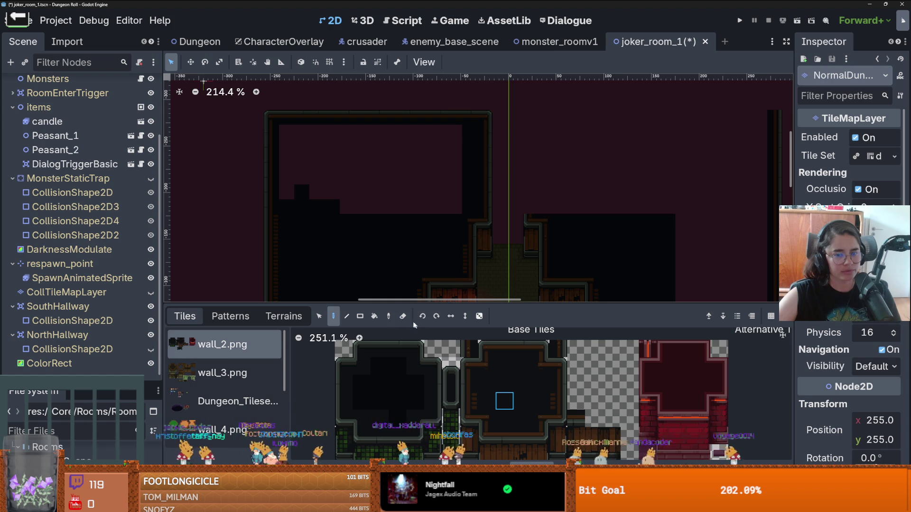
{"action": "left_click", "coordinate": [374, 316]}
{"action": "left_click", "coordinate": [373, 191]}
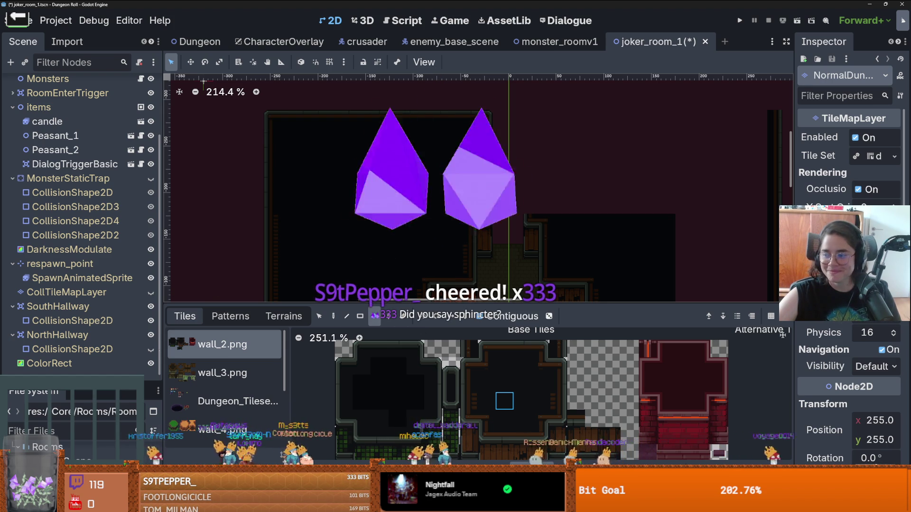
{"action": "scroll", "coordinate": [524, 141], "scroll_direction": "down", "scroll_amount": 1}
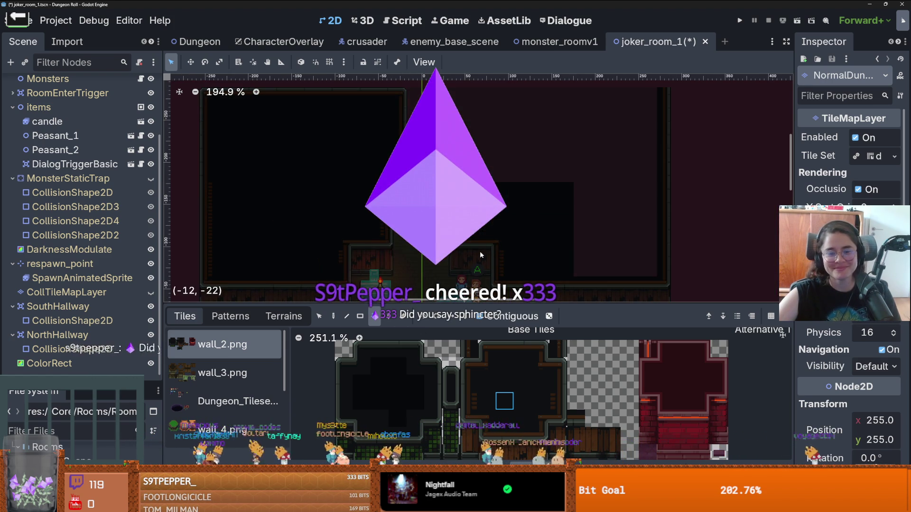
Step: Paint a new side wall column, the right room's top wall row, and its corner tiles
{"action": "left_click", "coordinate": [468, 384]}
{"action": "scroll", "coordinate": [445, 160], "scroll_direction": "up", "scroll_amount": 1}
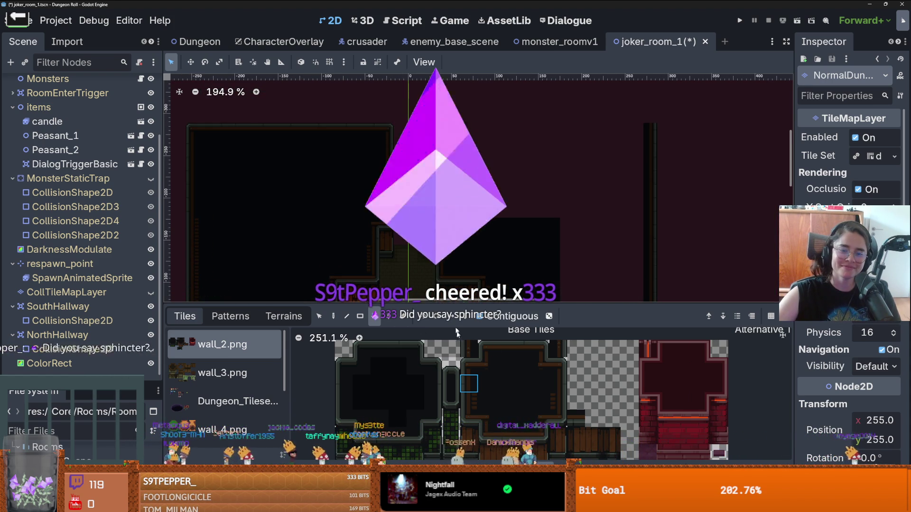
{"action": "key", "text": "d"}
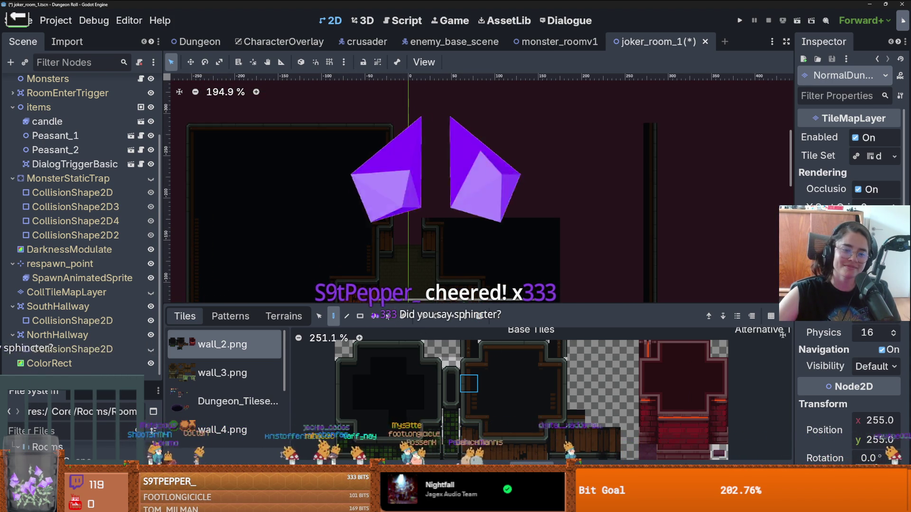
{"action": "left_click_drag", "start_coordinate": [426, 206], "coordinate": [434, 159]}
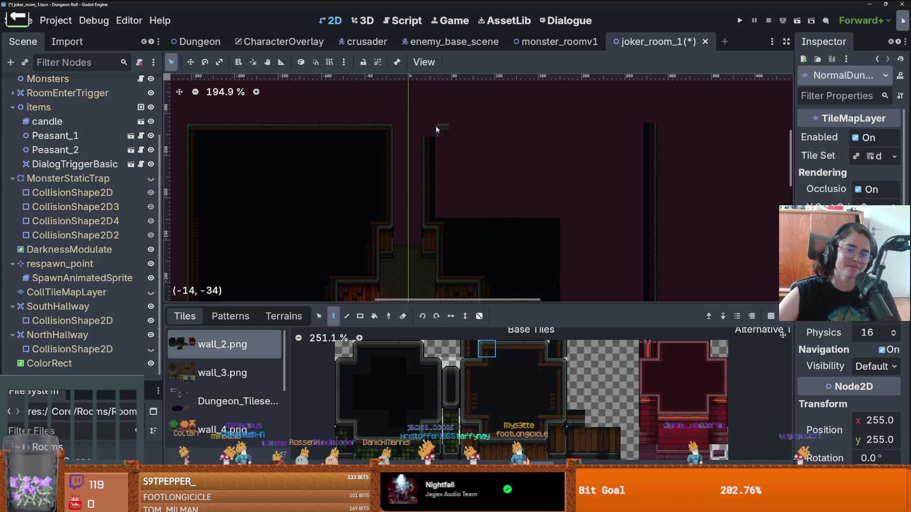
{"action": "left_click", "coordinate": [504, 348]}
{"action": "left_click_drag", "start_coordinate": [451, 130], "coordinate": [630, 131]}
{"action": "left_click", "coordinate": [540, 349]}
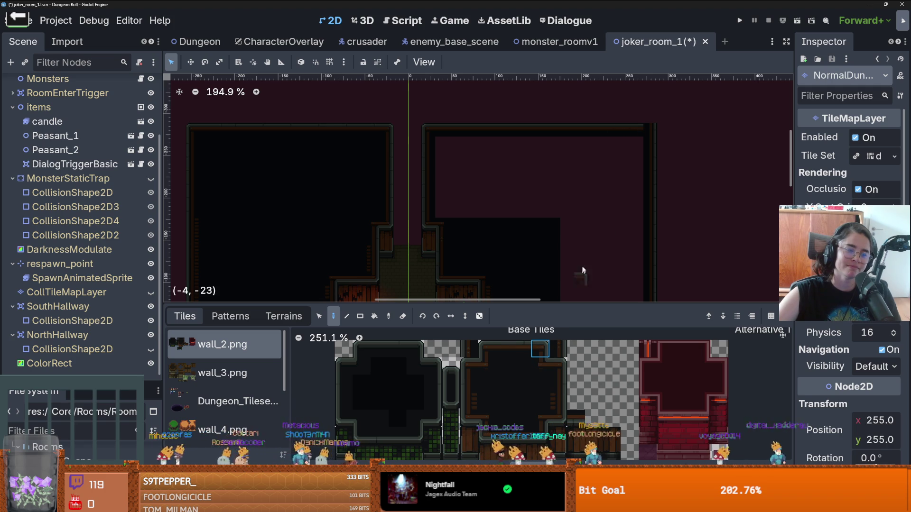
{"action": "left_click", "coordinate": [645, 155]}
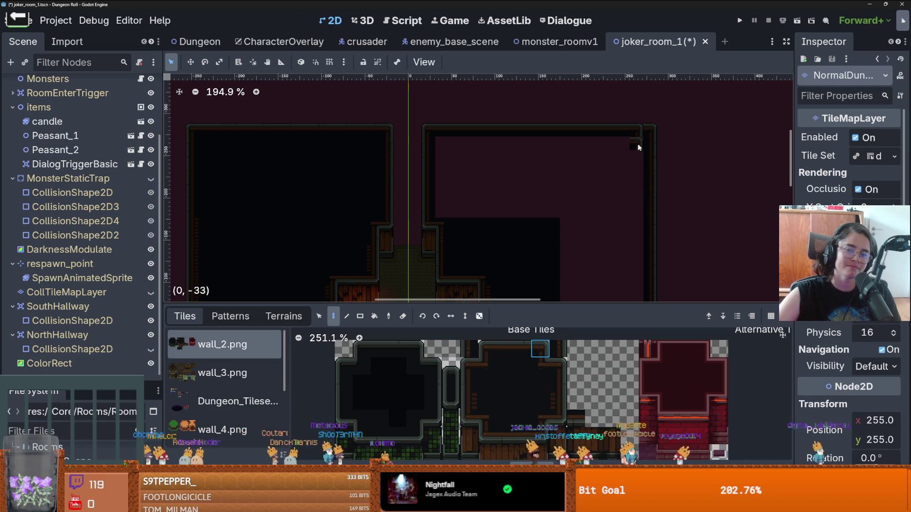
{"action": "left_click", "coordinate": [643, 132]}
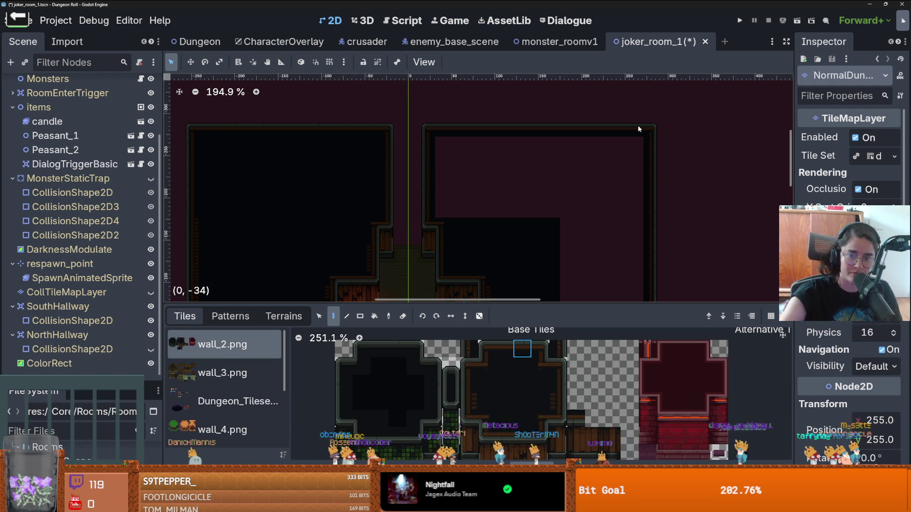
Step: Bucket-fill the right room's maroon area with a 2x2 block of dark floor tiles
{"action": "left_click_drag", "start_coordinate": [498, 360], "coordinate": [529, 390]}
{"action": "left_click", "coordinate": [374, 316]}
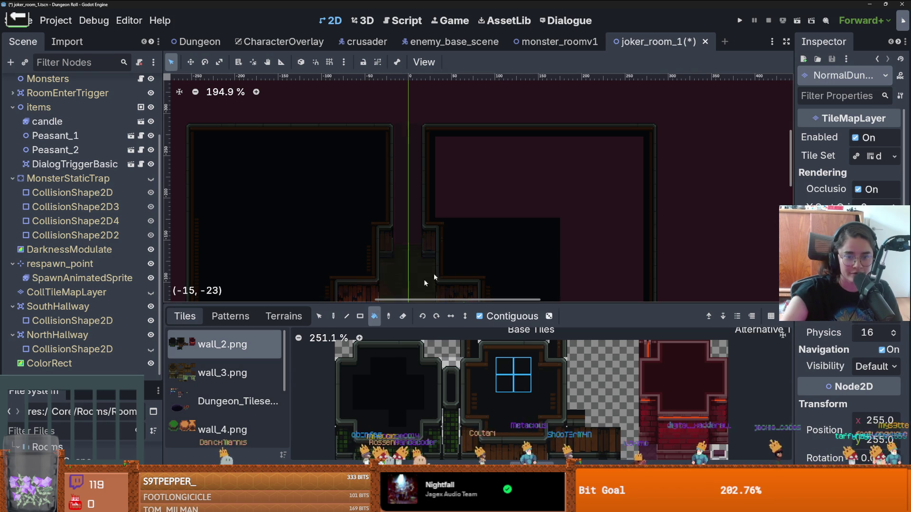
{"action": "left_click", "coordinate": [579, 202]}
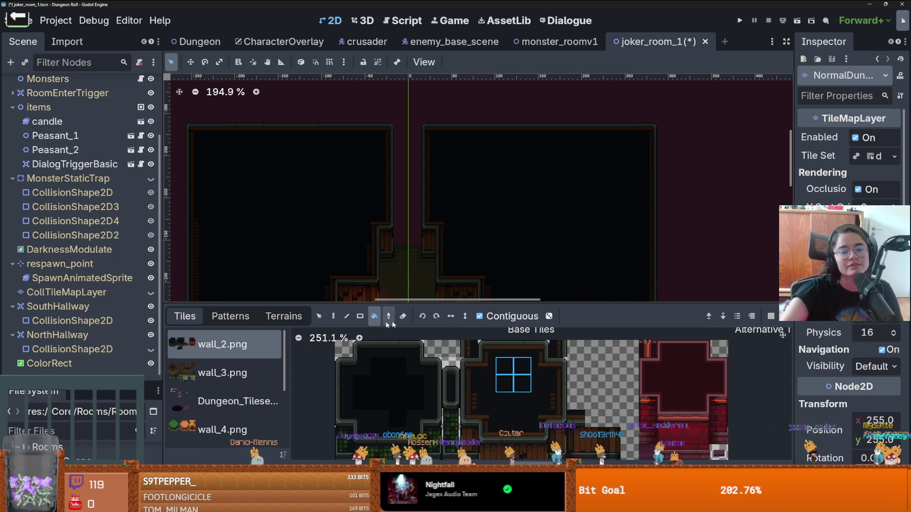
{"action": "left_click", "coordinate": [333, 316]}
{"action": "scroll", "coordinate": [540, 366], "scroll_direction": "down", "scroll_amount": 3}
{"action": "scroll", "coordinate": [540, 367], "scroll_direction": "down", "scroll_amount": 2}
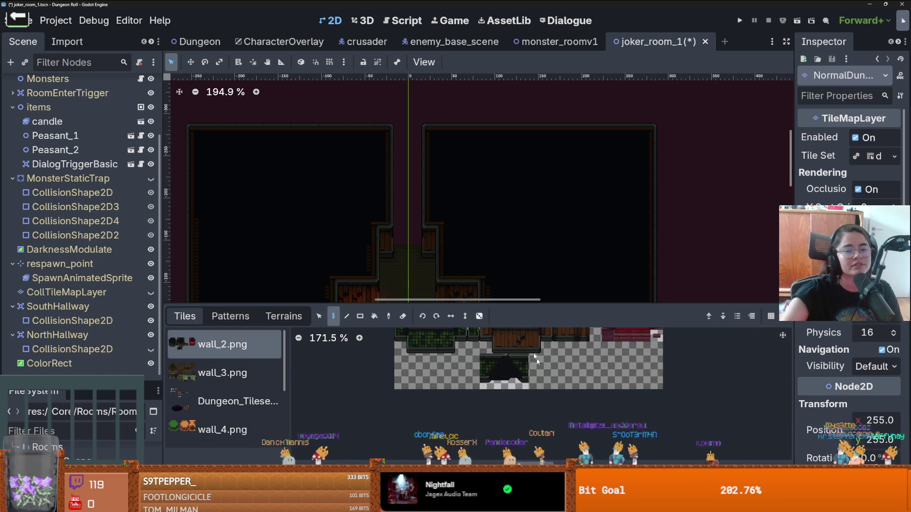
{"action": "scroll", "coordinate": [239, 152], "scroll_direction": "down", "scroll_amount": 4}
{"action": "scroll", "coordinate": [459, 225], "scroll_direction": "down", "scroll_amount": 3}
{"action": "scroll", "coordinate": [458, 172], "scroll_direction": "up", "scroll_amount": 1}
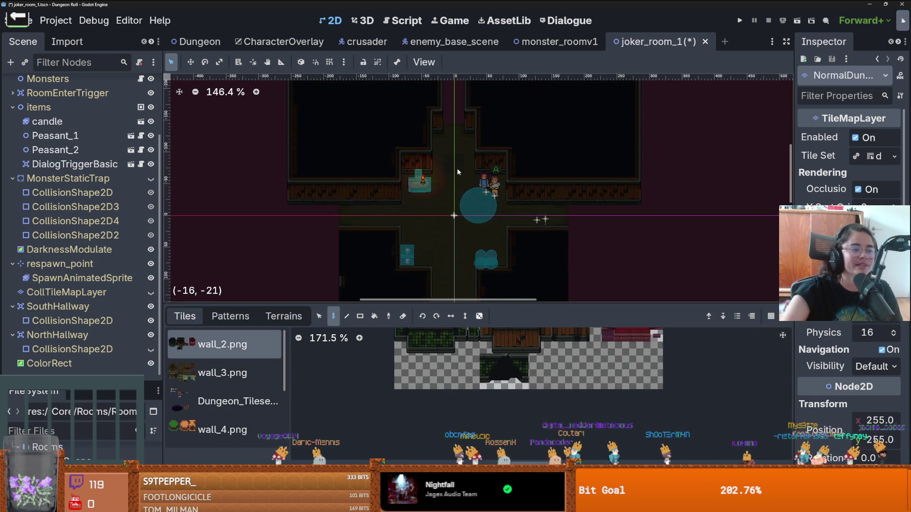
{"action": "scroll", "coordinate": [458, 172], "scroll_direction": "up", "scroll_amount": 1}
{"action": "scroll", "coordinate": [465, 166], "scroll_direction": "down", "scroll_amount": 1}
Step: Pick a wall tile from the atlas and paint a row of wall tiles across the lower room
{"action": "scroll", "coordinate": [475, 161], "scroll_direction": "down", "scroll_amount": 3}
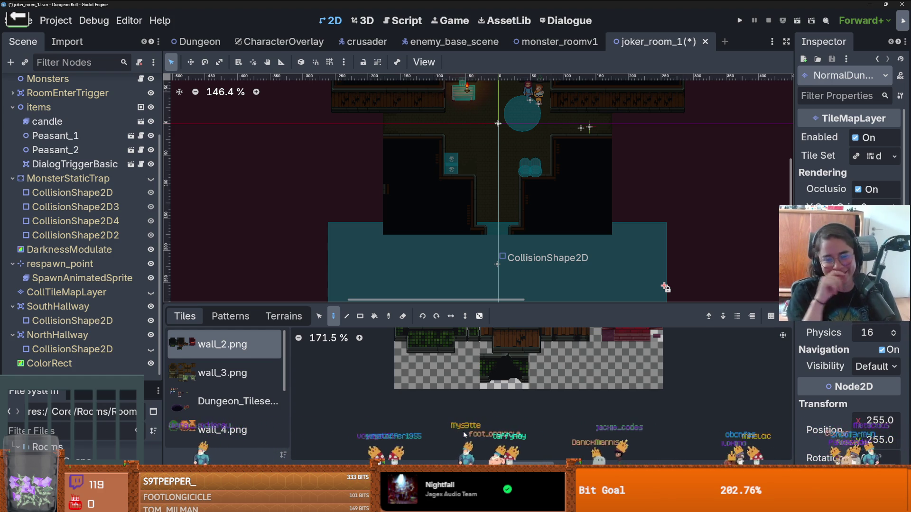
{"action": "scroll", "coordinate": [481, 367], "scroll_direction": "up", "scroll_amount": 2}
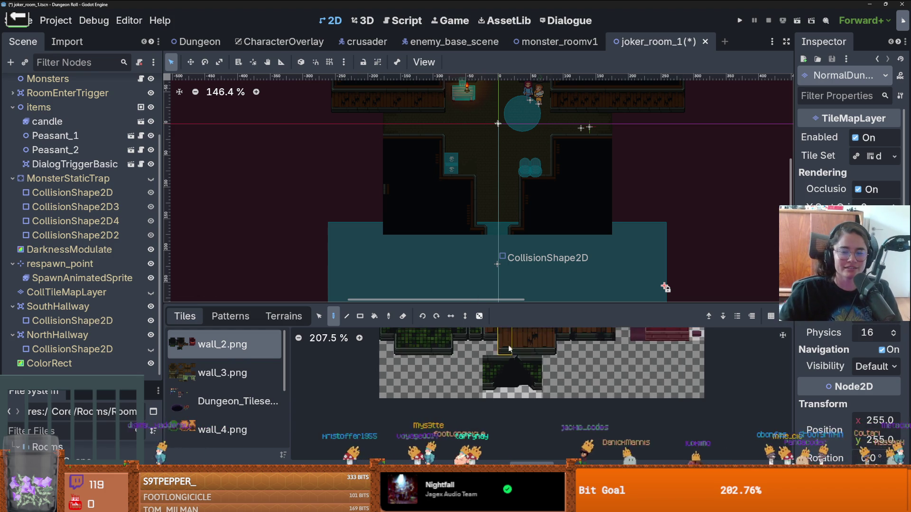
{"action": "scroll", "coordinate": [497, 236], "scroll_direction": "down", "scroll_amount": 3}
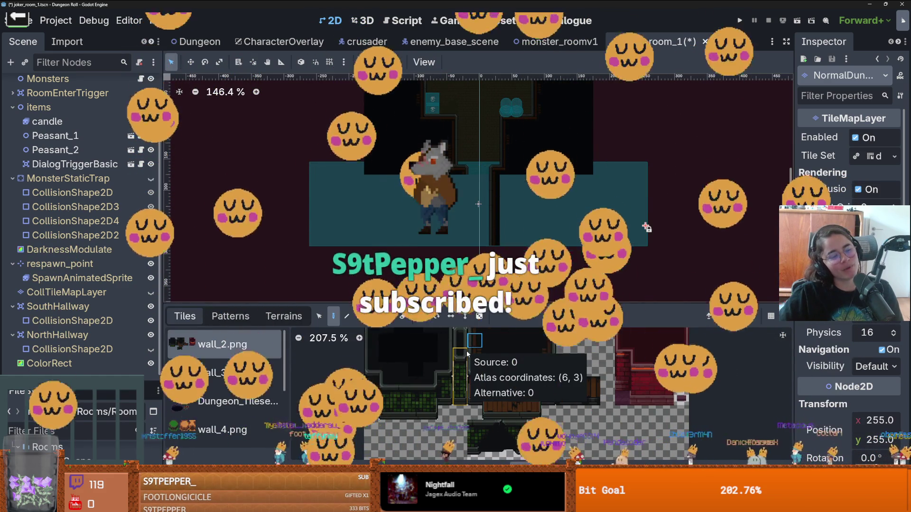
{"action": "left_click", "coordinate": [480, 376]}
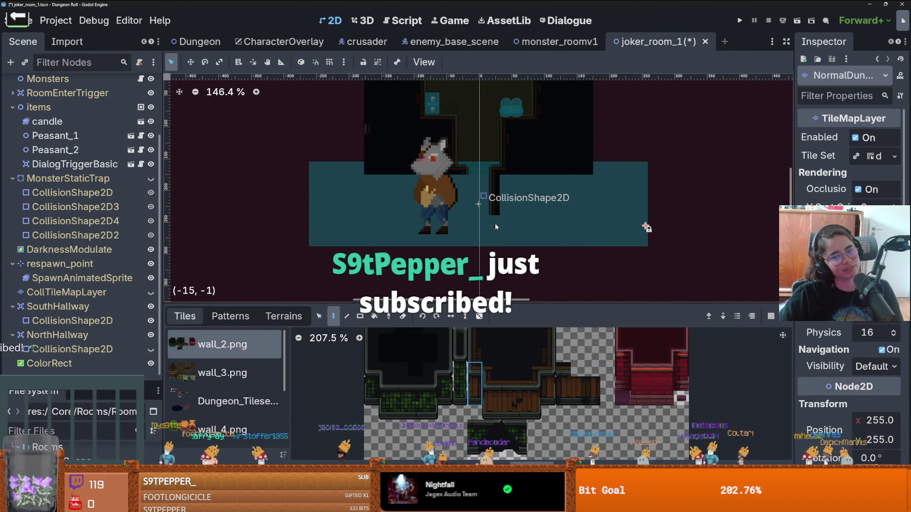
{"action": "scroll", "coordinate": [495, 227], "scroll_direction": "up", "scroll_amount": 3}
{"action": "left_click", "coordinate": [520, 394]}
{"action": "mouse_move", "coordinate": [496, 215]}
{"action": "left_mouse_down"}
{"action": "mouse_move", "coordinate": [642, 211]}
{"action": "mouse_move", "coordinate": [597, 265]}
{"action": "left_mouse_up"}
Step: Paint a dark wall tile on the left side of the lower area
{"action": "scroll", "coordinate": [643, 212], "scroll_direction": "down", "scroll_amount": 2}
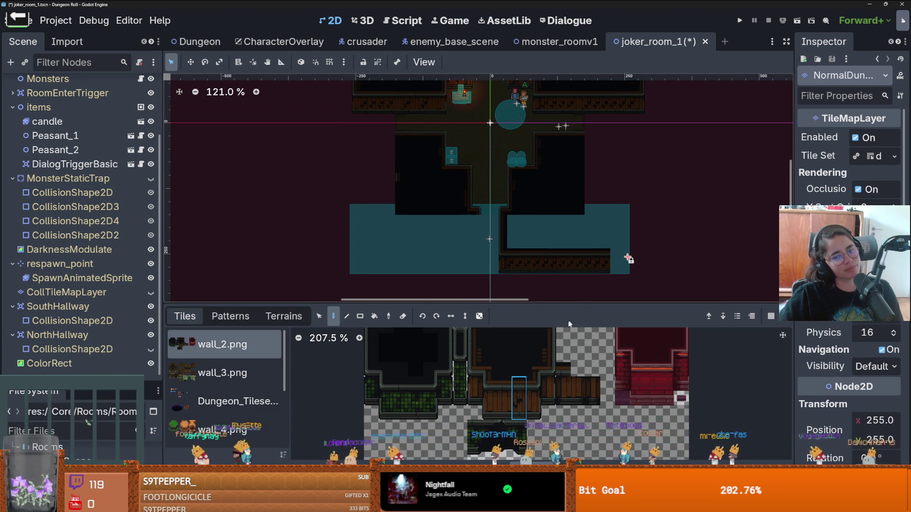
{"action": "scroll", "coordinate": [498, 364], "scroll_direction": "up", "scroll_amount": 2}
{"action": "scroll", "coordinate": [393, 165], "scroll_direction": "up", "scroll_amount": 1}
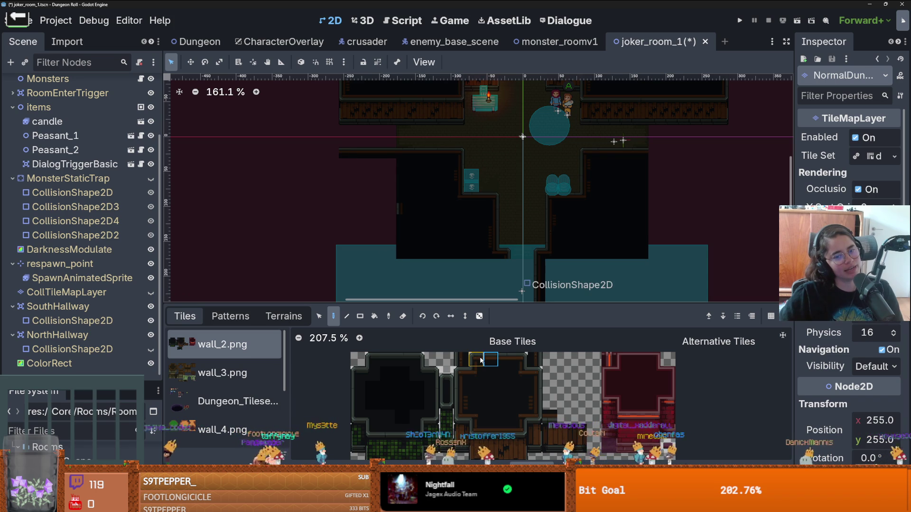
{"action": "left_click", "coordinate": [414, 187]}
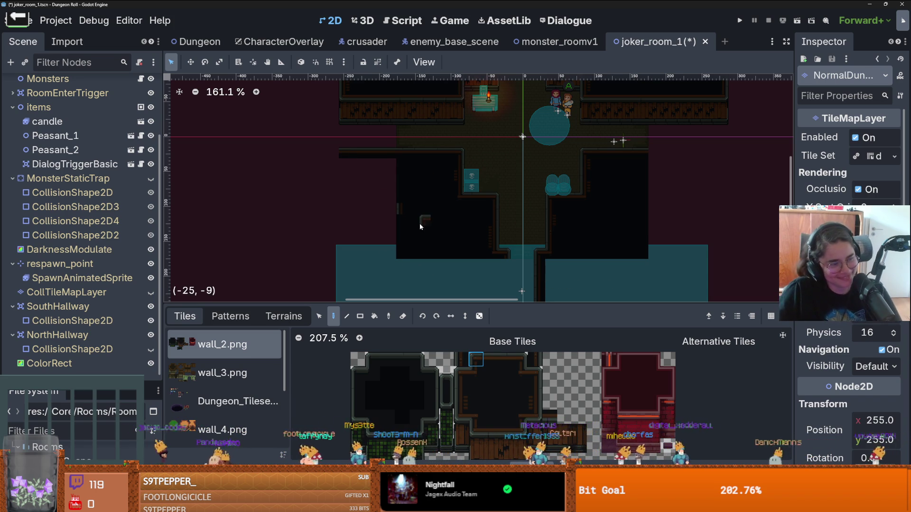
Step: Paint wall tiles along the bottom edge and close the gap in the lower-left wall
{"action": "scroll", "coordinate": [375, 154], "scroll_direction": "up", "scroll_amount": 1}
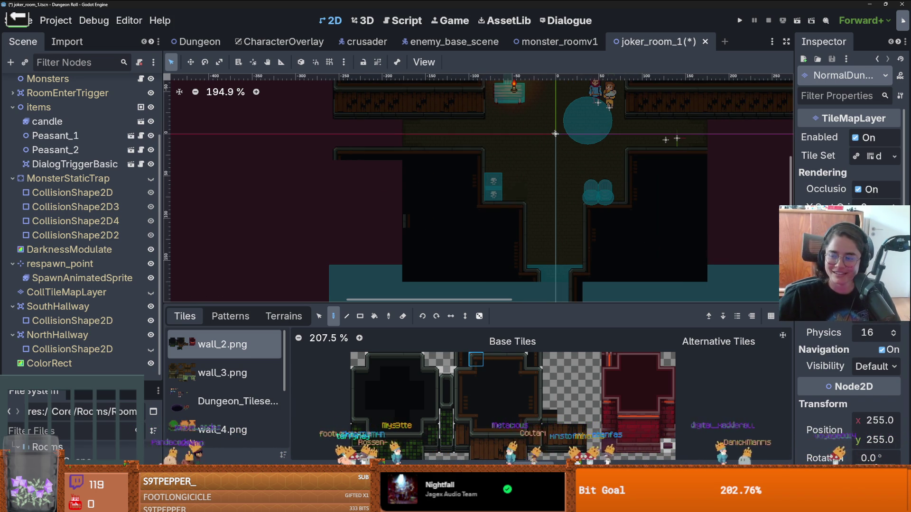
{"action": "scroll", "coordinate": [404, 199], "scroll_direction": "down", "scroll_amount": 1}
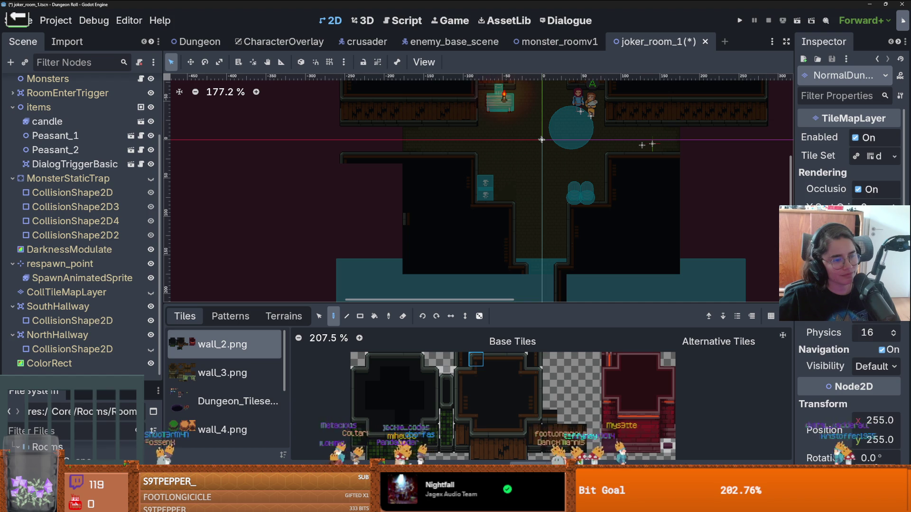
{"action": "scroll", "coordinate": [373, 180], "scroll_direction": "down", "scroll_amount": 3}
{"action": "scroll", "coordinate": [412, 237], "scroll_direction": "up", "scroll_amount": 3}
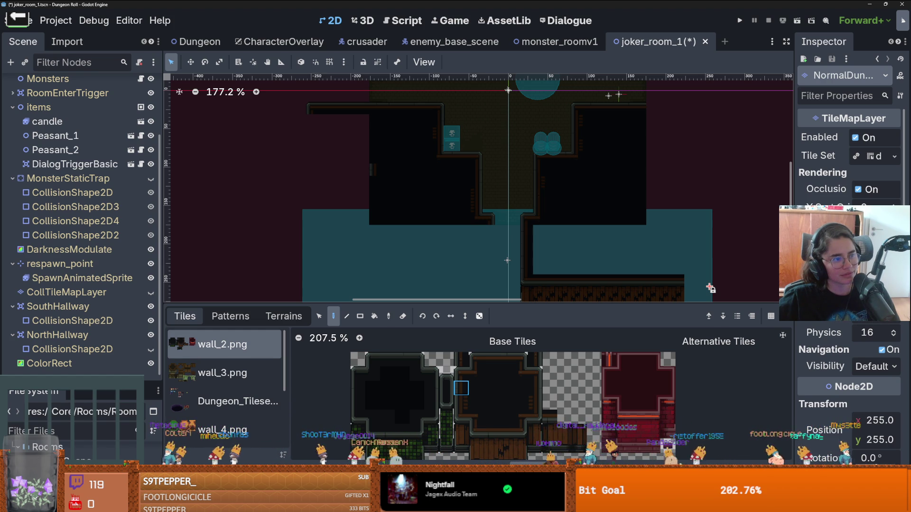
{"action": "scroll", "coordinate": [318, 189], "scroll_direction": "down", "scroll_amount": 2}
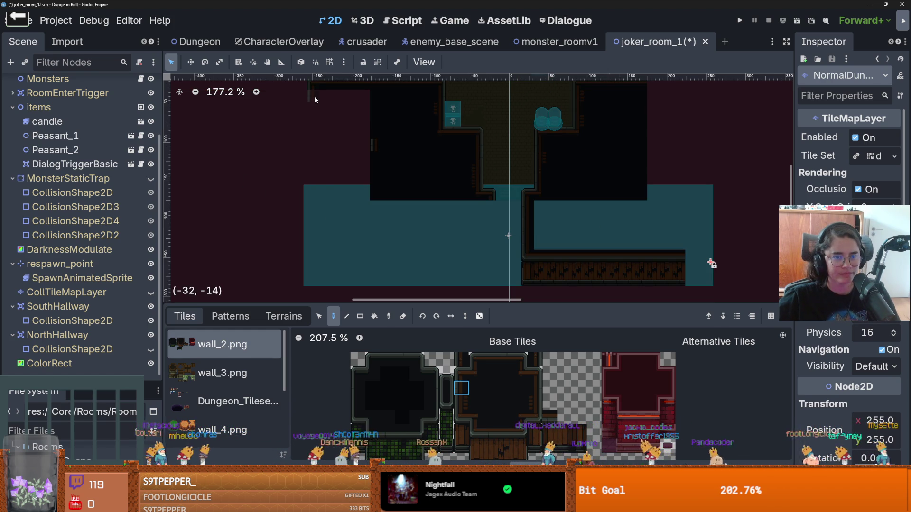
{"action": "scroll", "coordinate": [343, 205], "scroll_direction": "down", "scroll_amount": 3}
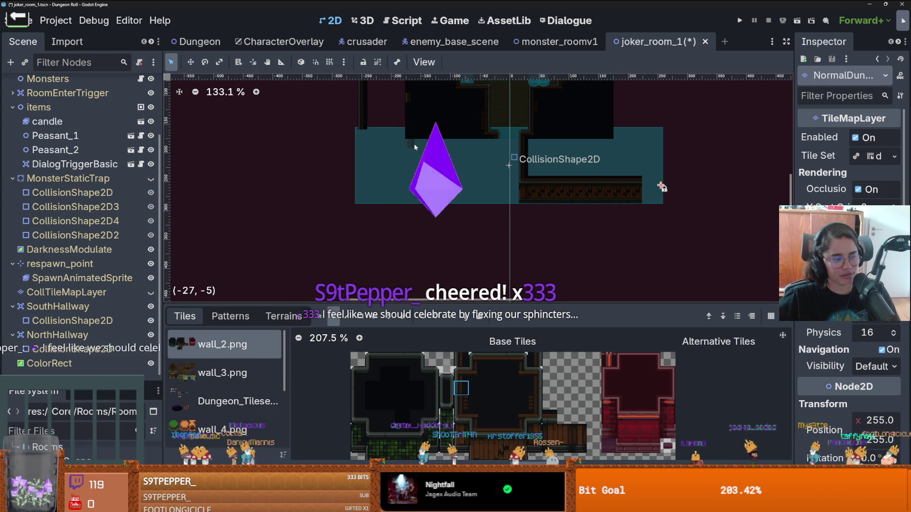
{"action": "left_click_drag", "start_coordinate": [661, 187], "coordinate": [668, 238]}
{"action": "scroll", "coordinate": [668, 237], "scroll_direction": "down", "scroll_amount": 4}
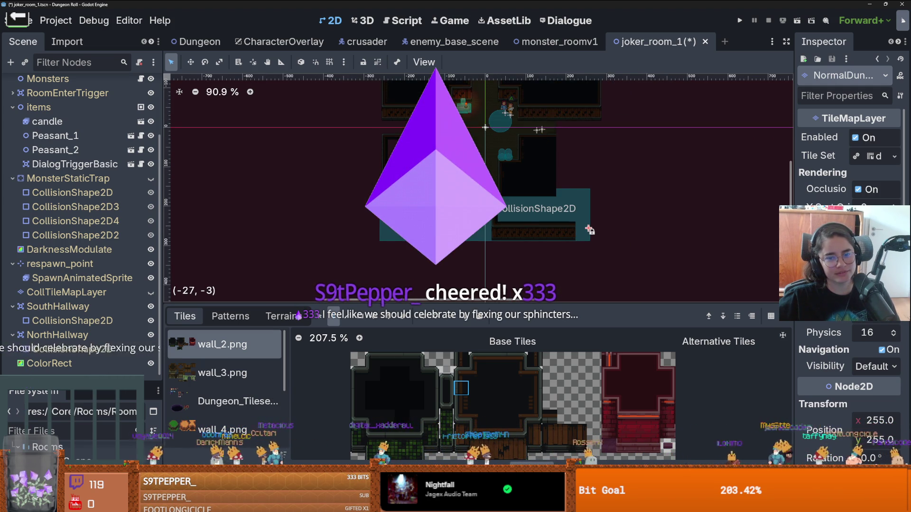
{"action": "scroll", "coordinate": [668, 236], "scroll_direction": "up", "scroll_amount": 4}
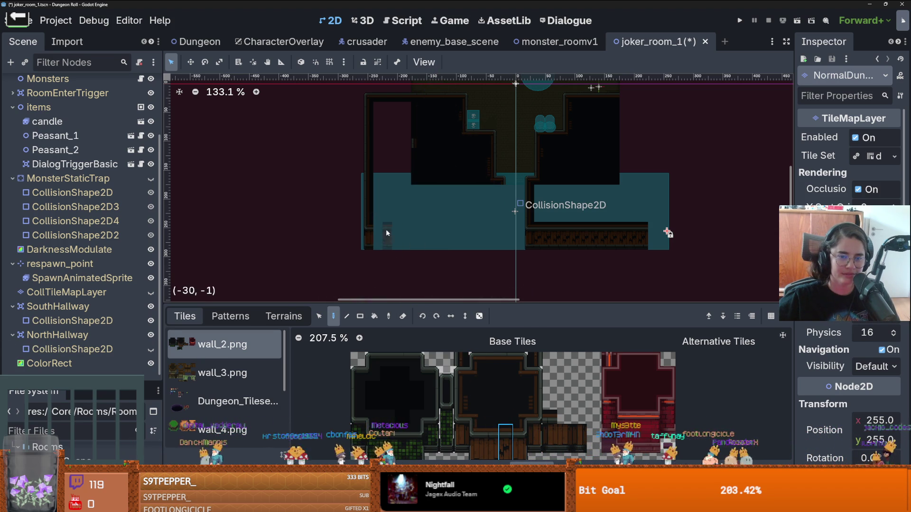
{"action": "left_click_drag", "start_coordinate": [385, 232], "coordinate": [466, 232]}
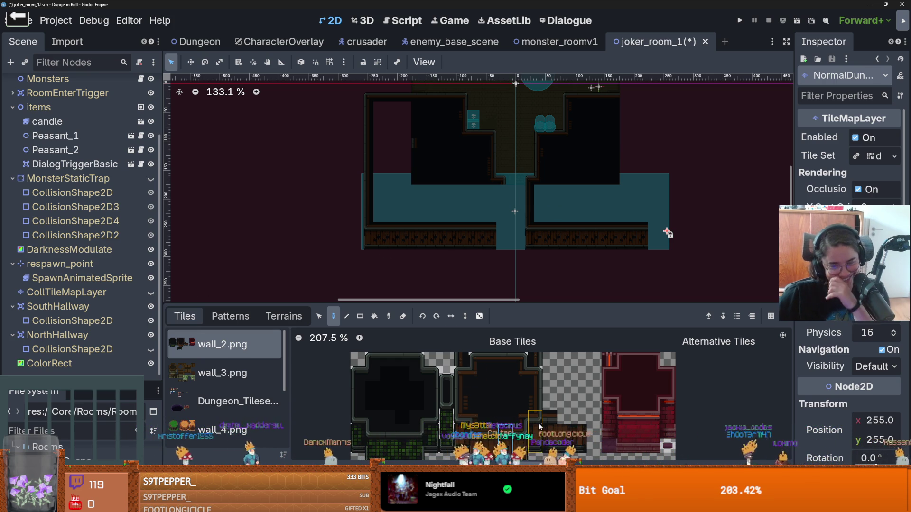
{"action": "left_click", "coordinate": [502, 233]}
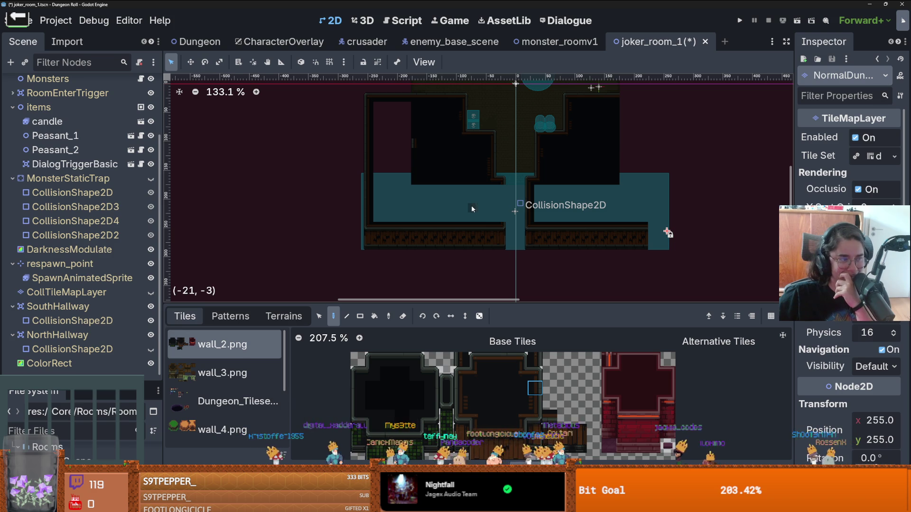
{"action": "left_click_drag", "start_coordinate": [500, 217], "coordinate": [503, 188]}
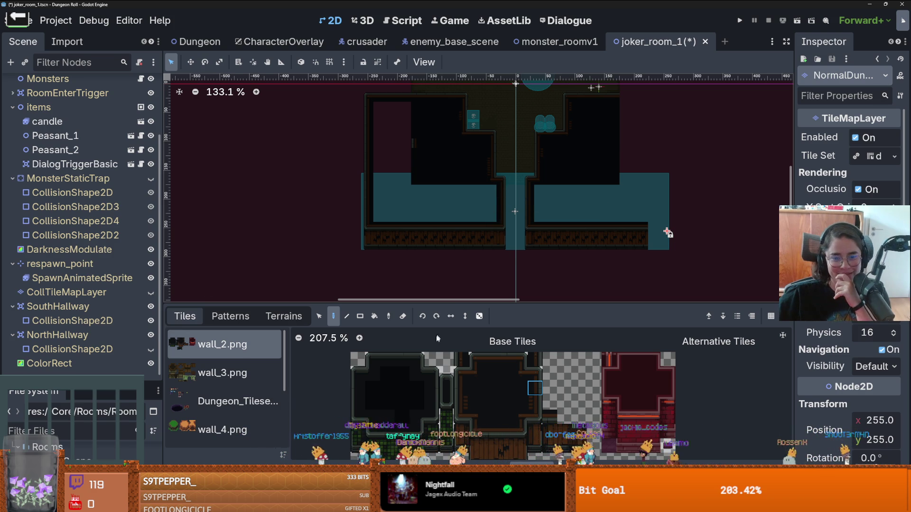
Step: Bucket-fill the lower-left section with the dark tile, then pick a different wall tile from the atlas
{"action": "left_click", "coordinate": [377, 314]}
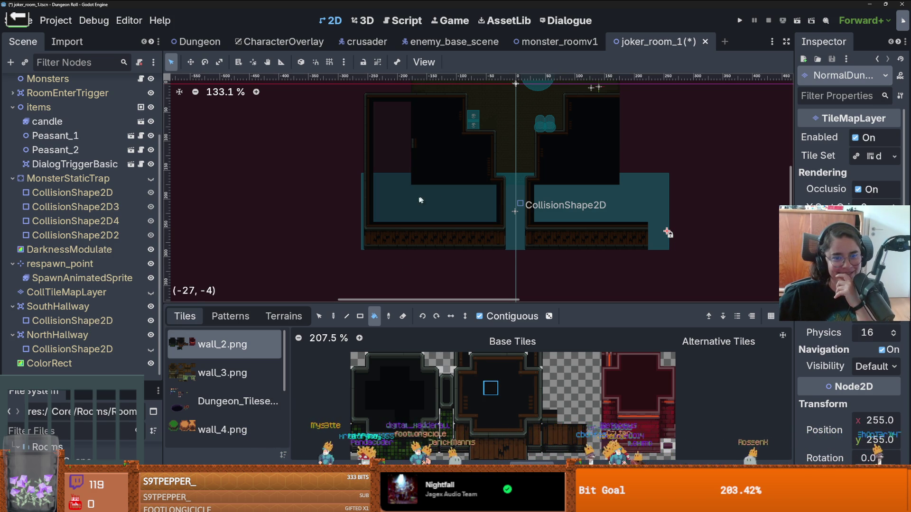
{"action": "left_click", "coordinate": [416, 196]}
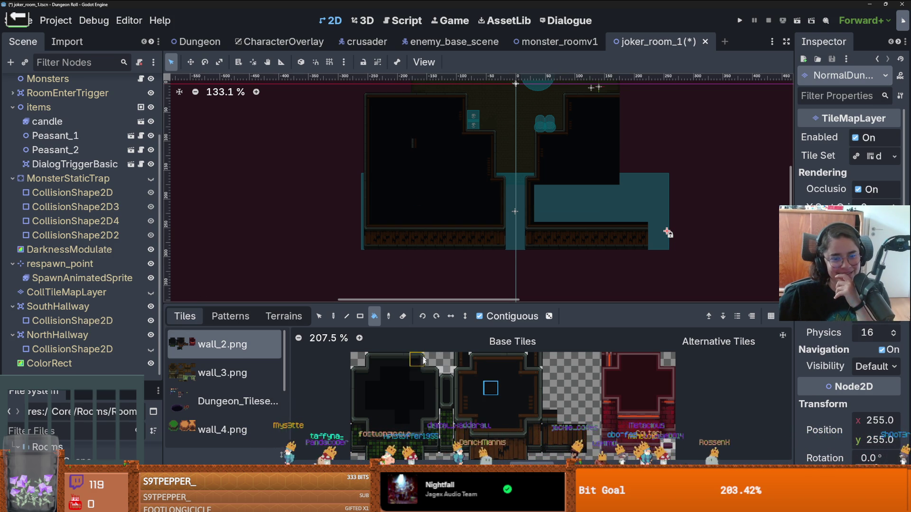
{"action": "left_click", "coordinate": [334, 317]}
{"action": "left_click", "coordinate": [530, 392]}
{"action": "scroll", "coordinate": [620, 253], "scroll_direction": "up", "scroll_amount": 1}
{"action": "scroll", "coordinate": [619, 253], "scroll_direction": "right", "scroll_amount": 3}
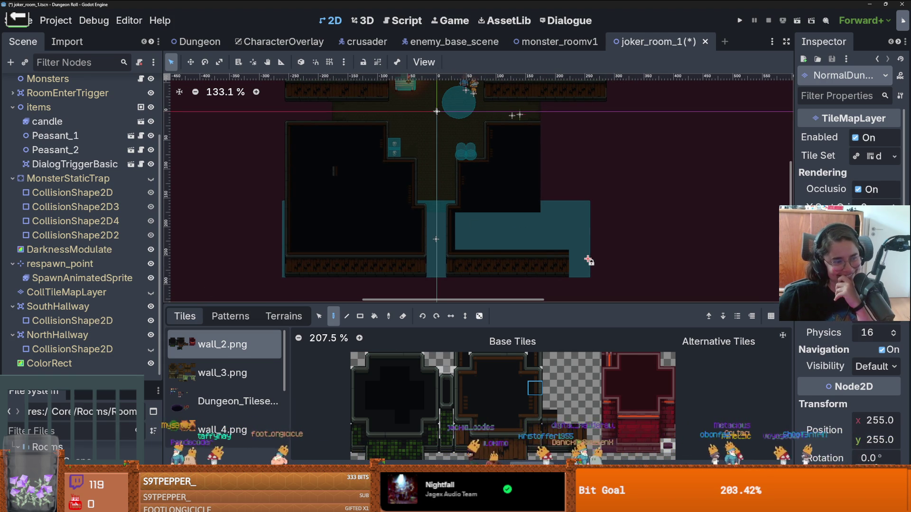
{"action": "scroll", "coordinate": [550, 239], "scroll_direction": "right", "scroll_amount": 2}
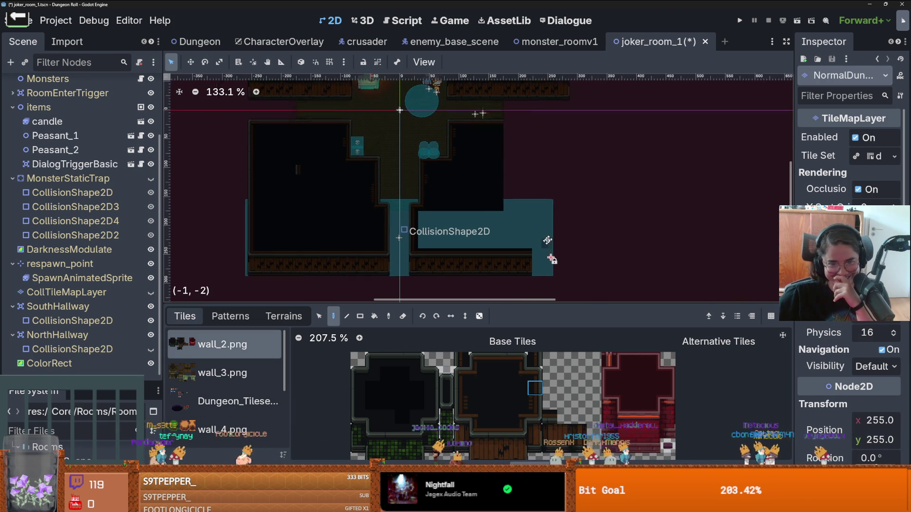
{"action": "scroll", "coordinate": [550, 239], "scroll_direction": "up", "scroll_amount": 2}
{"action": "scroll", "coordinate": [550, 239], "scroll_direction": "right", "scroll_amount": 3}
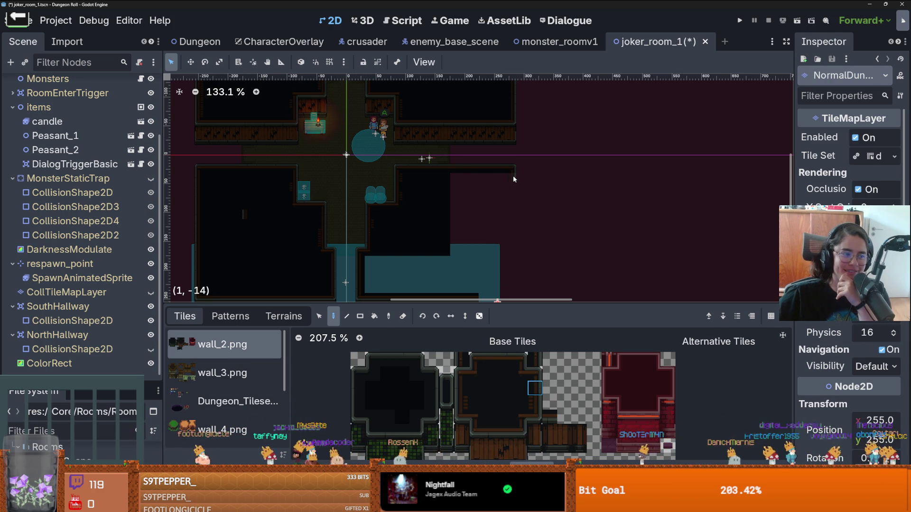
{"action": "left_click_drag", "start_coordinate": [513, 175], "coordinate": [505, 257]}
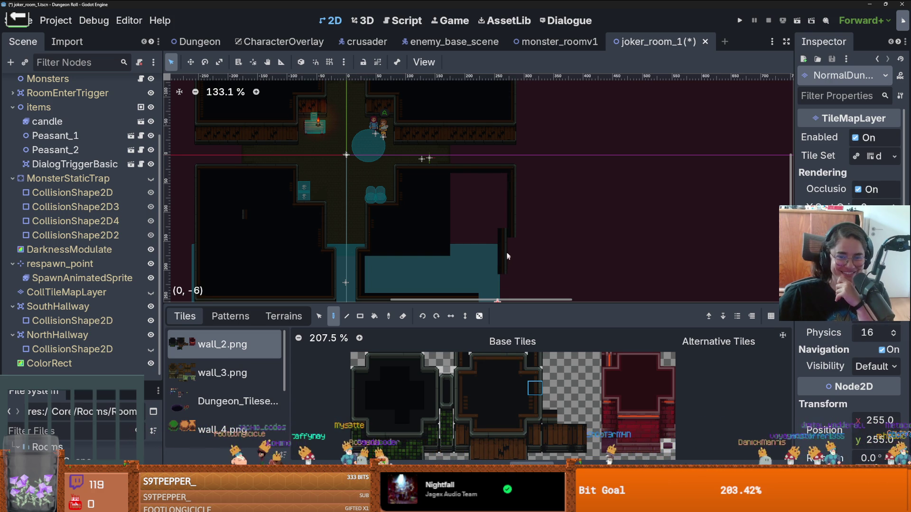
{"action": "scroll", "coordinate": [504, 227], "scroll_direction": "down", "scroll_amount": 3}
{"action": "scroll", "coordinate": [494, 169], "scroll_direction": "down", "scroll_amount": 1}
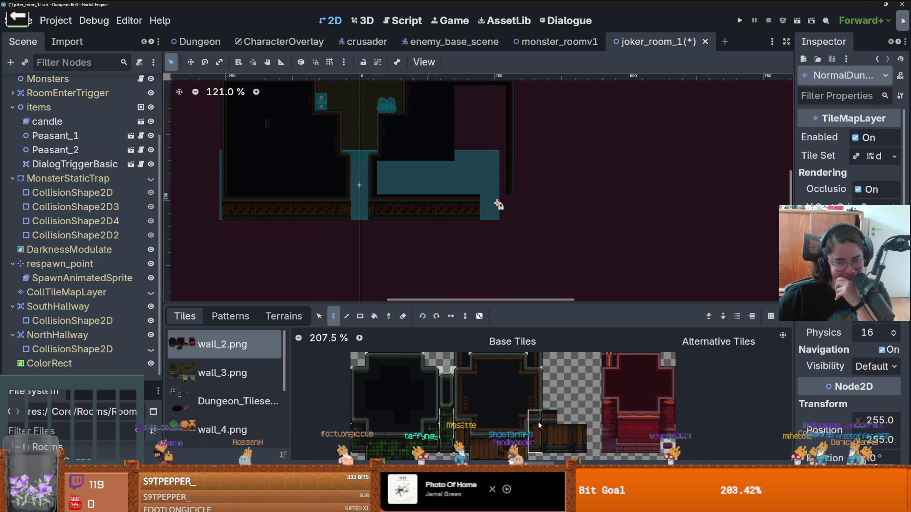
{"action": "scroll", "coordinate": [522, 240], "scroll_direction": "up", "scroll_amount": 7}
{"action": "scroll", "coordinate": [522, 241], "scroll_direction": "up", "scroll_amount": 1}
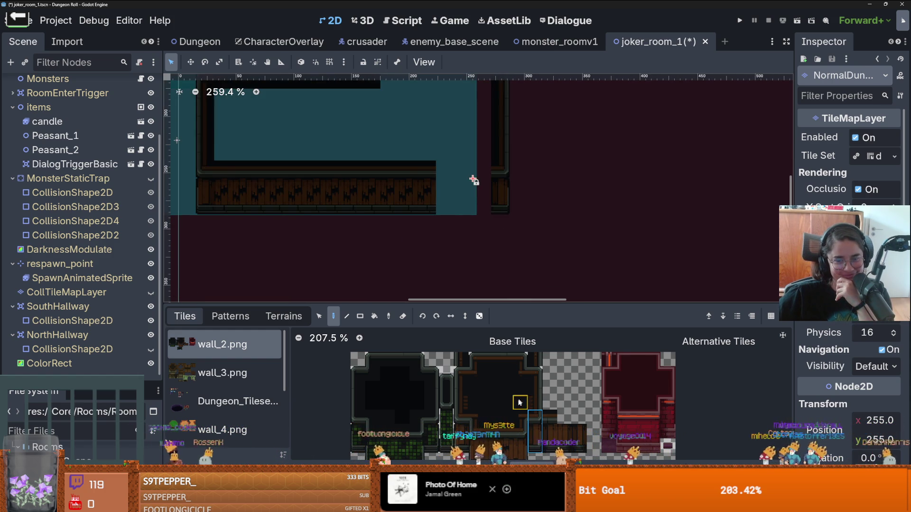
{"action": "scroll", "coordinate": [469, 180], "scroll_direction": "down", "scroll_amount": 3}
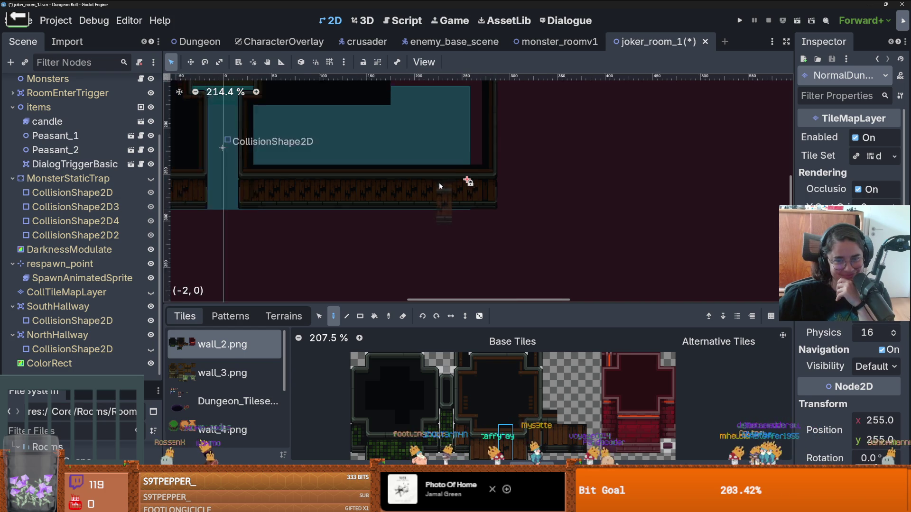
{"action": "left_click", "coordinate": [495, 440]}
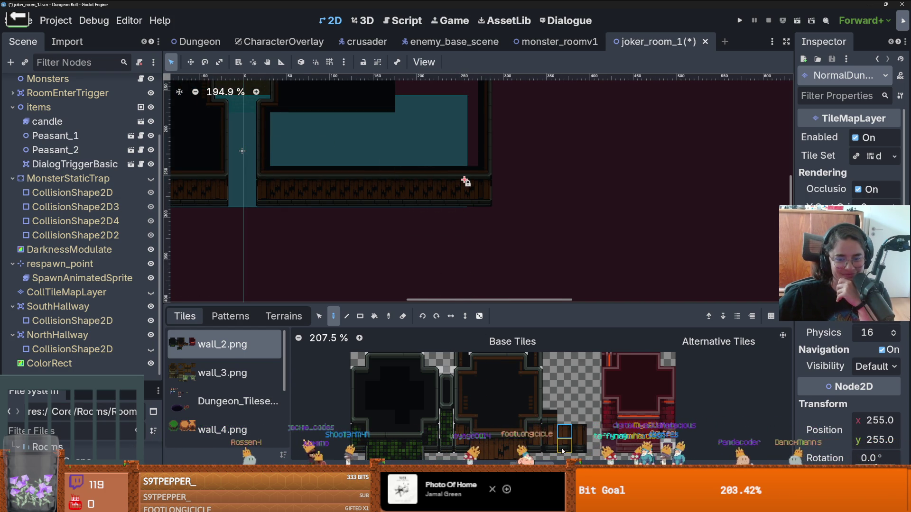
{"action": "left_click", "coordinate": [584, 437]}
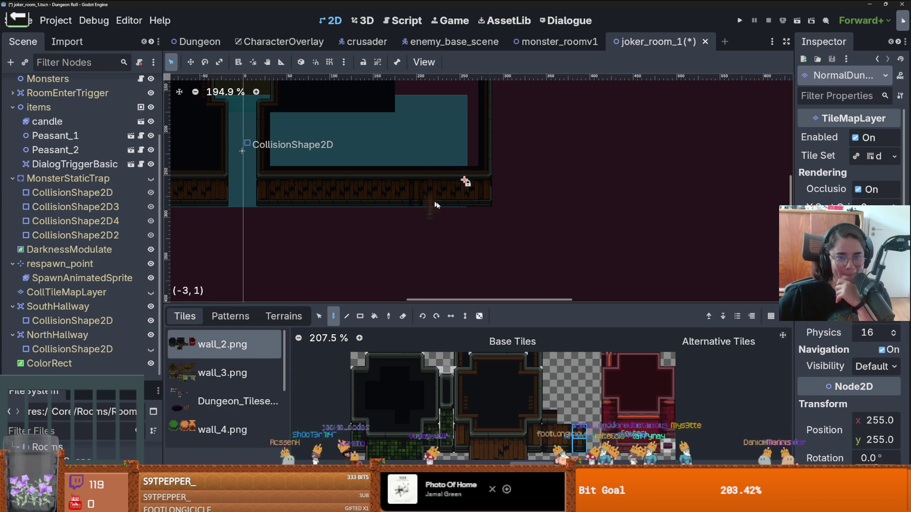
{"action": "scroll", "coordinate": [446, 208], "scroll_direction": "up", "scroll_amount": 2}
{"action": "scroll", "coordinate": [447, 213], "scroll_direction": "down", "scroll_amount": 1}
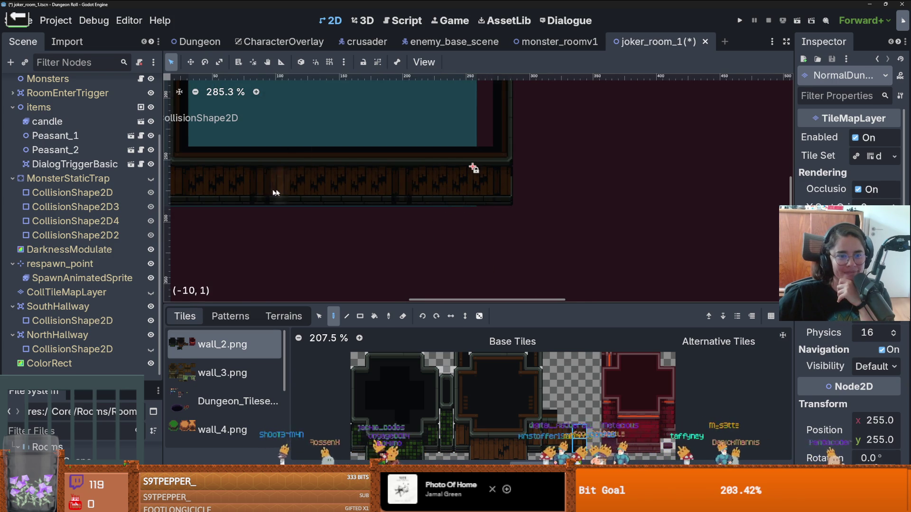
{"action": "scroll", "coordinate": [266, 191], "scroll_direction": "down", "scroll_amount": 6}
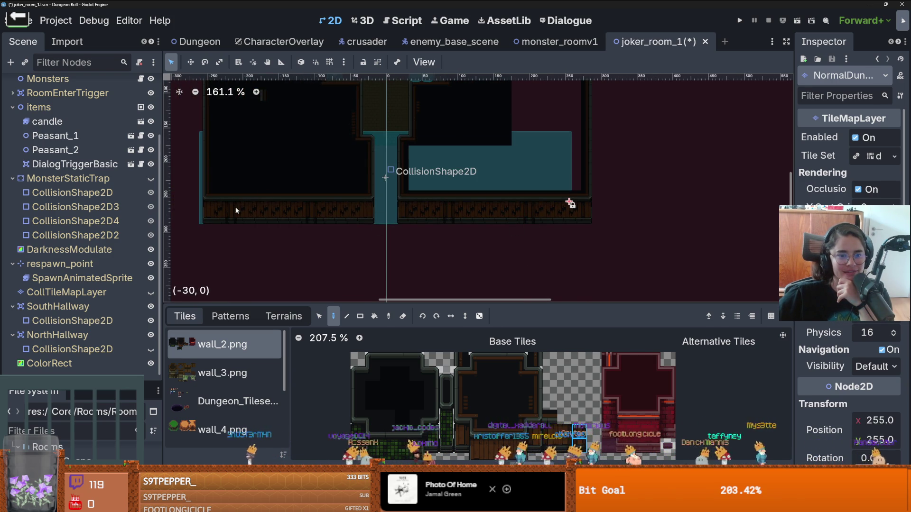
{"action": "scroll", "coordinate": [235, 207], "scroll_direction": "up", "scroll_amount": 5}
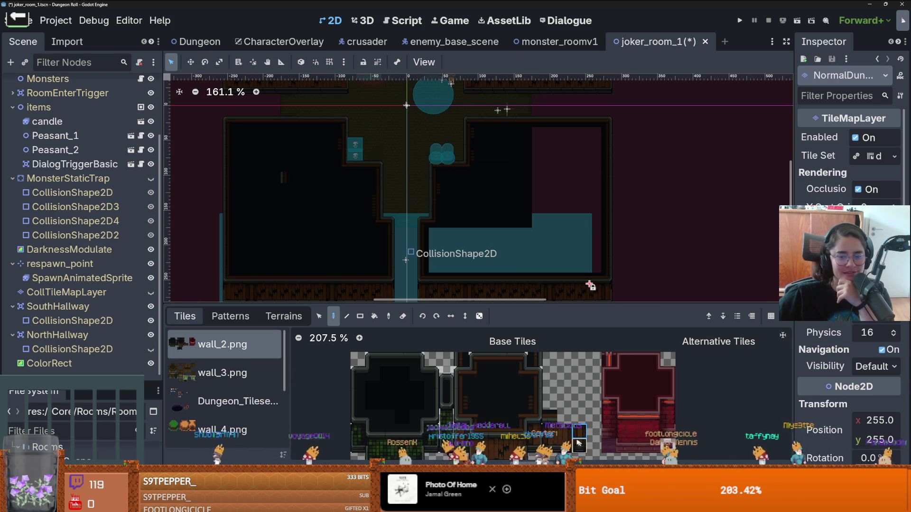
{"action": "scroll", "coordinate": [351, 246], "scroll_direction": "down", "scroll_amount": 3}
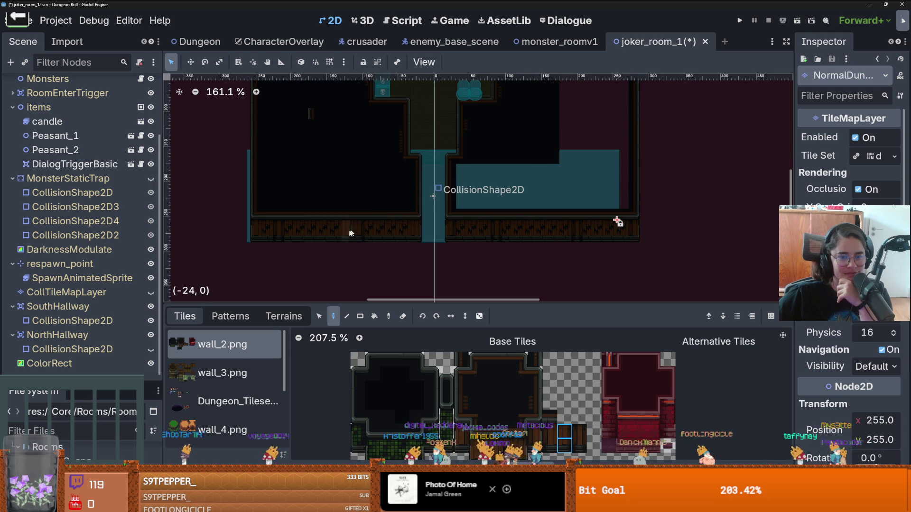
{"action": "scroll", "coordinate": [358, 232], "scroll_direction": "up", "scroll_amount": 5}
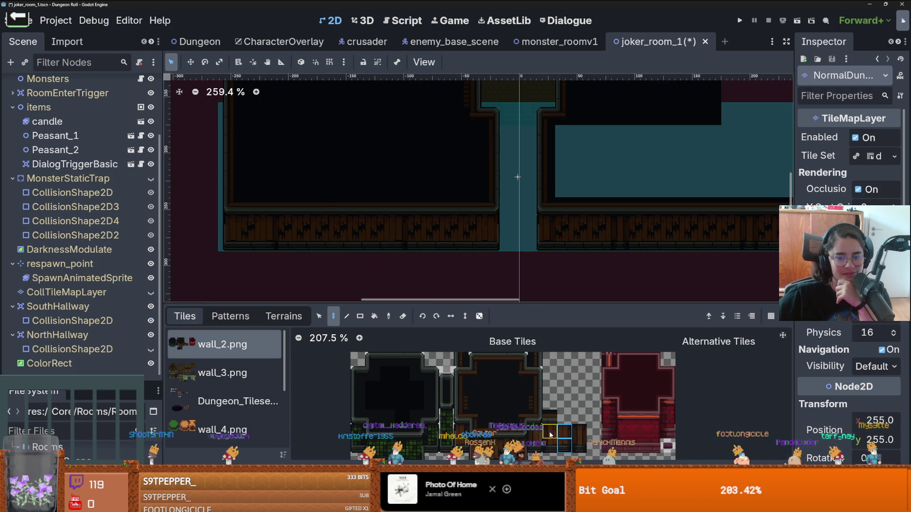
{"action": "scroll", "coordinate": [443, 247], "scroll_direction": "down", "scroll_amount": 3}
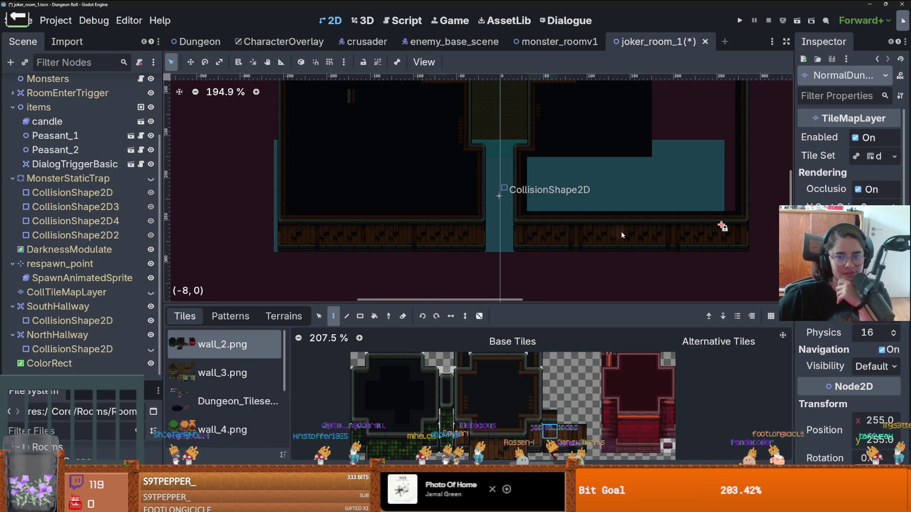
{"action": "scroll", "coordinate": [688, 228], "scroll_direction": "up", "scroll_amount": 5}
{"action": "scroll", "coordinate": [726, 216], "scroll_direction": "down", "scroll_amount": 6}
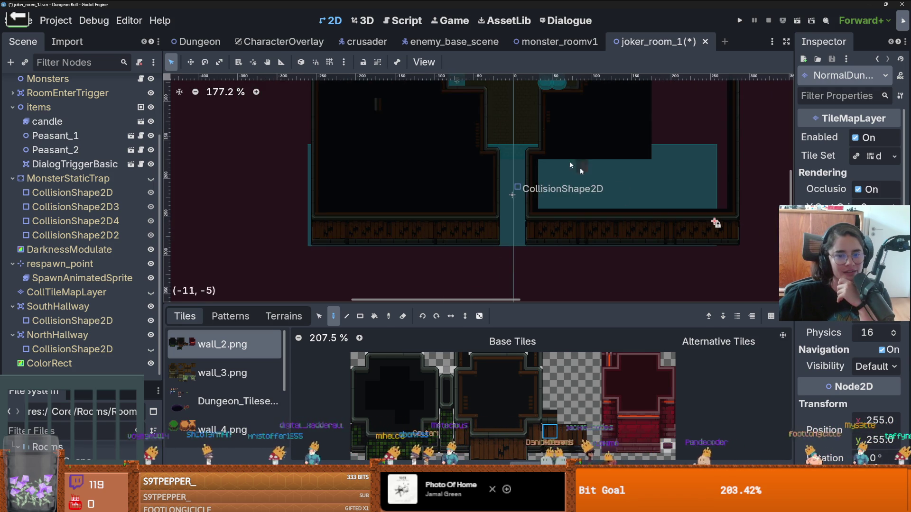
{"action": "scroll", "coordinate": [401, 223], "scroll_direction": "up", "scroll_amount": 4}
{"action": "scroll", "coordinate": [406, 219], "scroll_direction": "down", "scroll_amount": 2}
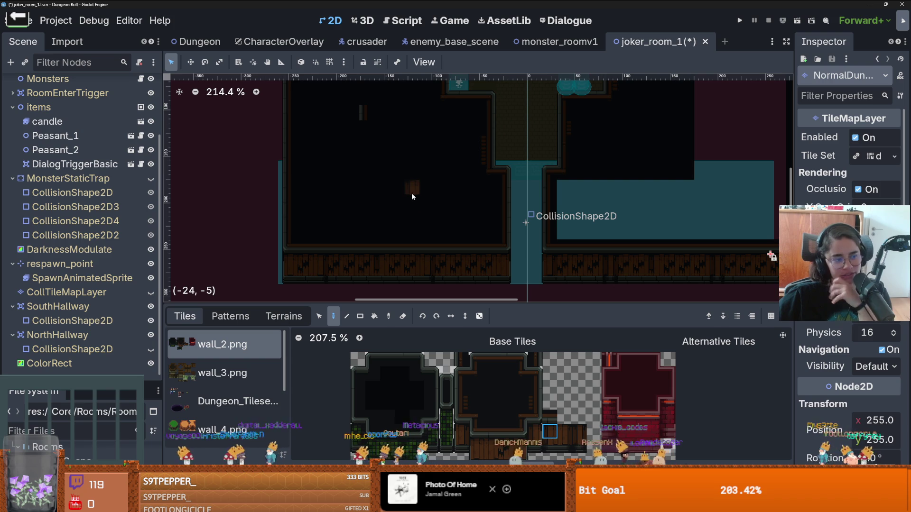
{"action": "scroll", "coordinate": [407, 180], "scroll_direction": "up", "scroll_amount": 3}
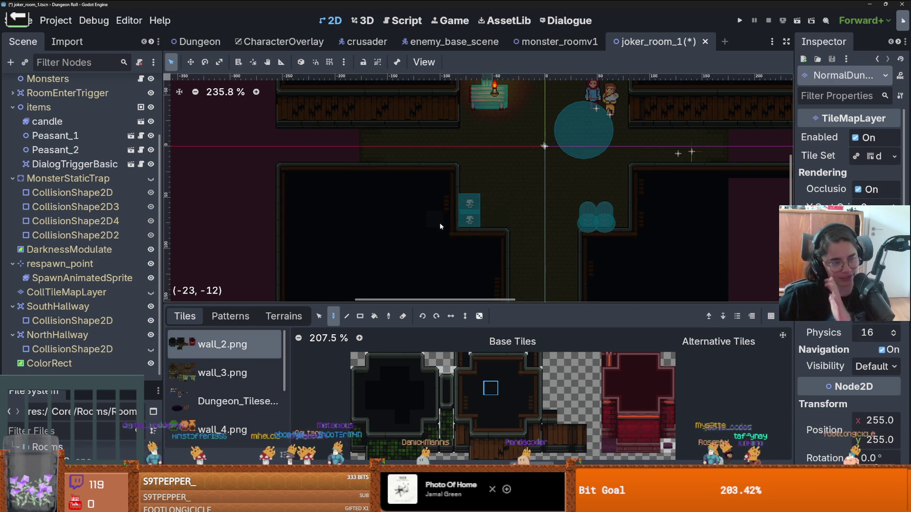
Step: Pick a dark floor tile from the wall_2.png atlas and switch to the Bucket tool with B
{"action": "scroll", "coordinate": [520, 403], "scroll_direction": "down", "scroll_amount": 2}
{"action": "scroll", "coordinate": [582, 434], "scroll_direction": "up", "scroll_amount": 4}
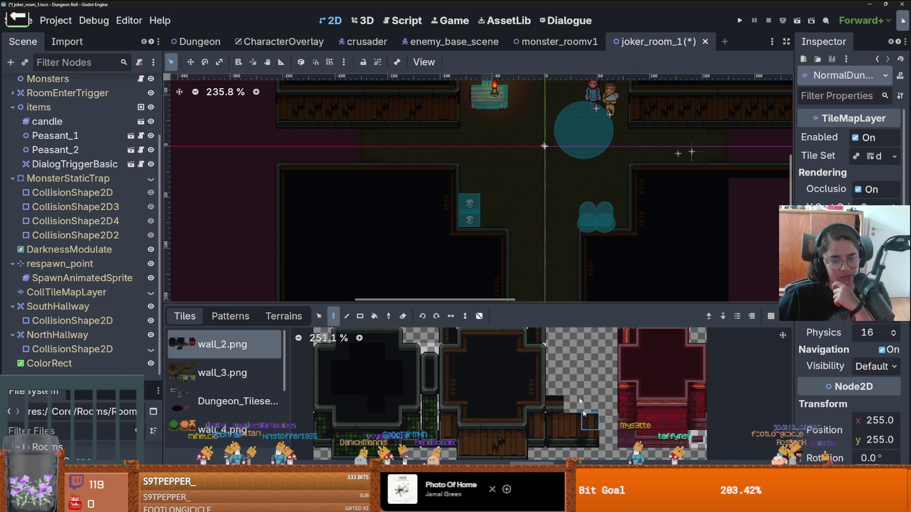
{"action": "scroll", "coordinate": [429, 155], "scroll_direction": "up", "scroll_amount": 1}
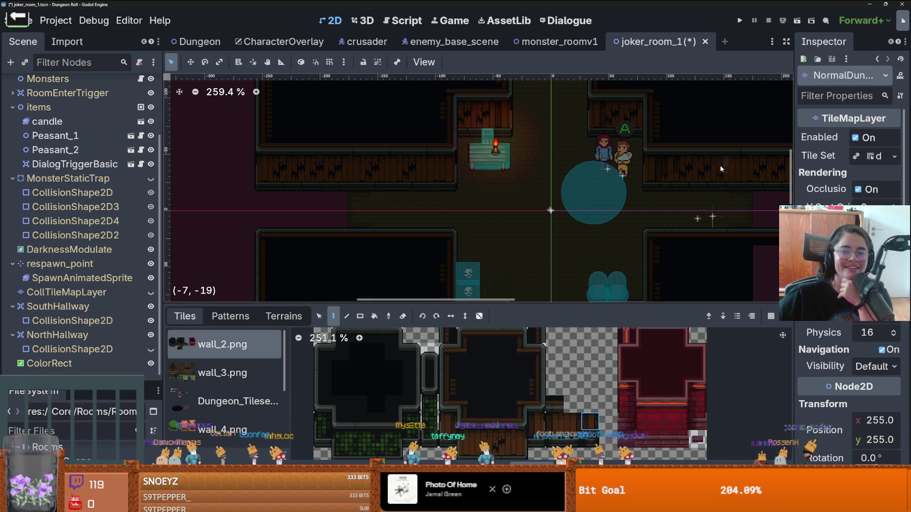
{"action": "scroll", "coordinate": [551, 157], "scroll_direction": "down", "scroll_amount": 1}
{"action": "scroll", "coordinate": [552, 157], "scroll_direction": "down", "scroll_amount": 1}
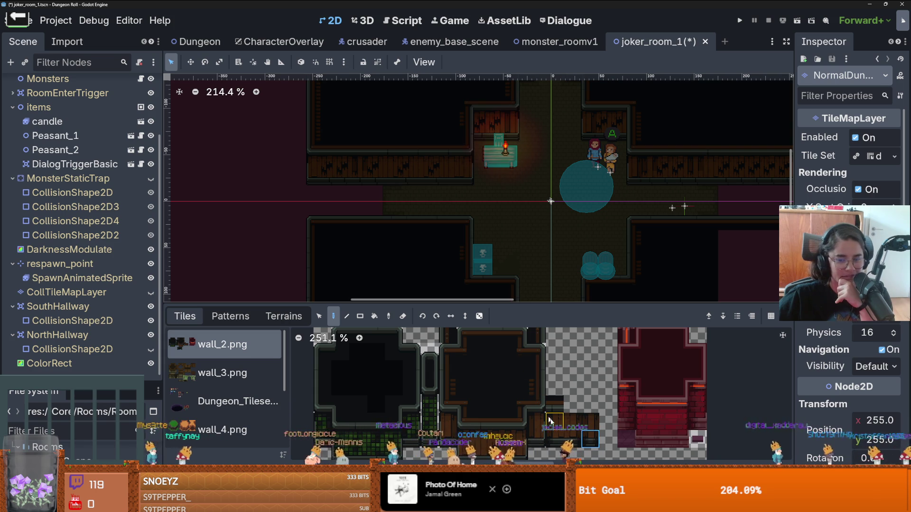
{"action": "scroll", "coordinate": [479, 196], "scroll_direction": "down", "scroll_amount": 3}
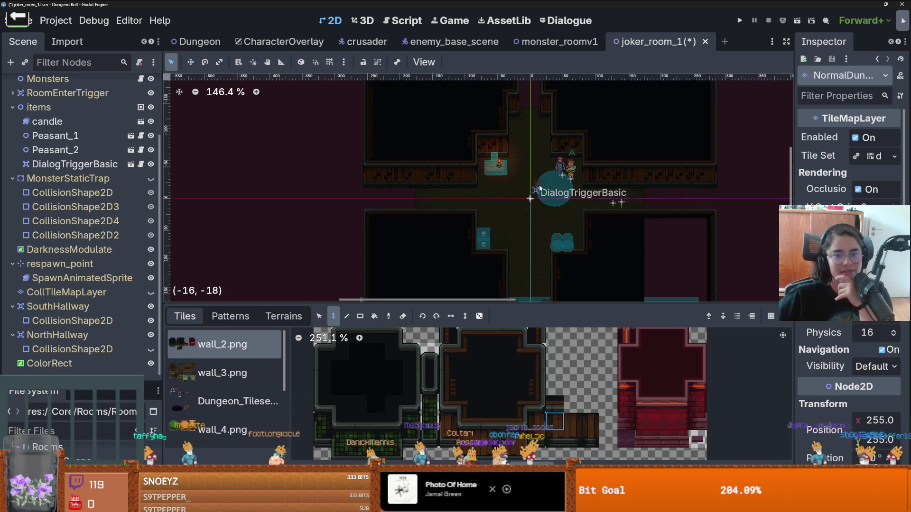
{"action": "scroll", "coordinate": [616, 190], "scroll_direction": "down", "scroll_amount": 4}
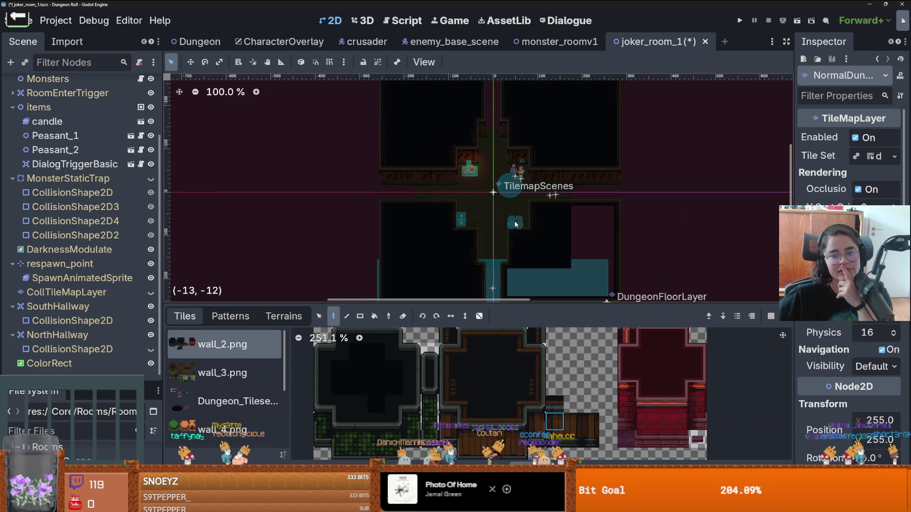
{"action": "scroll", "coordinate": [569, 237], "scroll_direction": "up", "scroll_amount": 3}
{"action": "scroll", "coordinate": [474, 151], "scroll_direction": "down", "scroll_amount": 2}
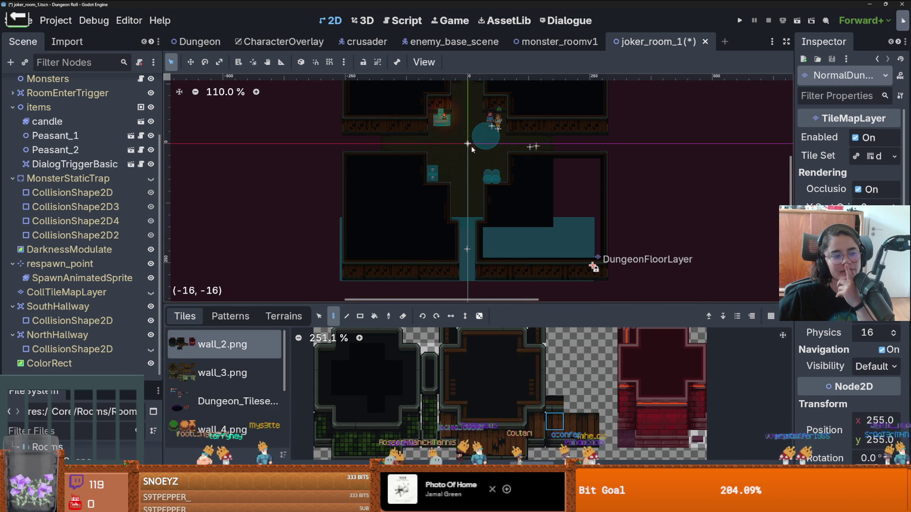
{"action": "left_click", "coordinate": [519, 369]}
{"action": "key", "text": "b"}
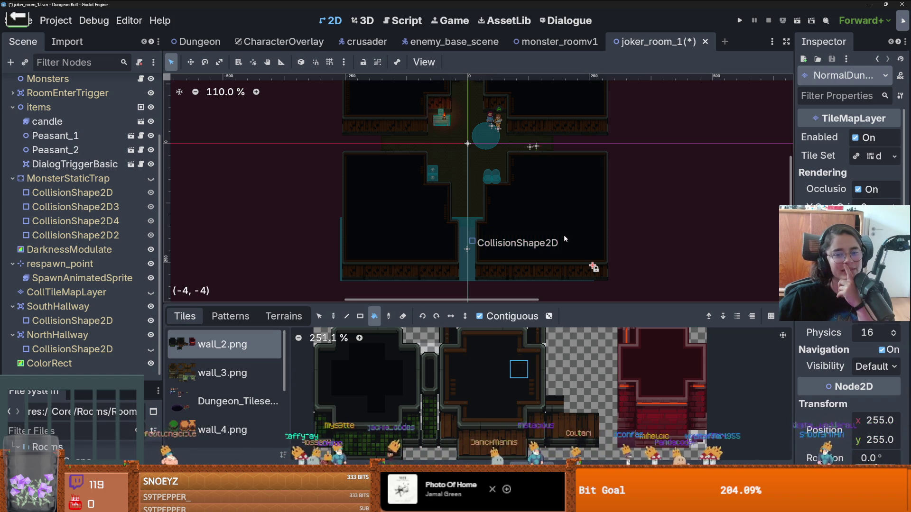
Step: Select the DungeonFloorLayer tile layer
{"action": "scroll", "coordinate": [554, 235], "scroll_direction": "down", "scroll_amount": 3}
{"action": "scroll", "coordinate": [545, 218], "scroll_direction": "up", "scroll_amount": 4}
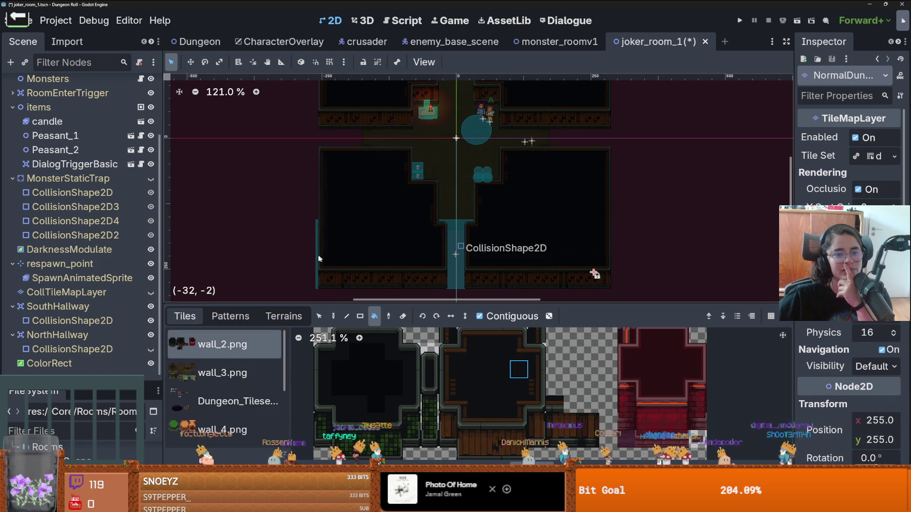
{"action": "scroll", "coordinate": [90, 128], "scroll_direction": "up", "scroll_amount": 3}
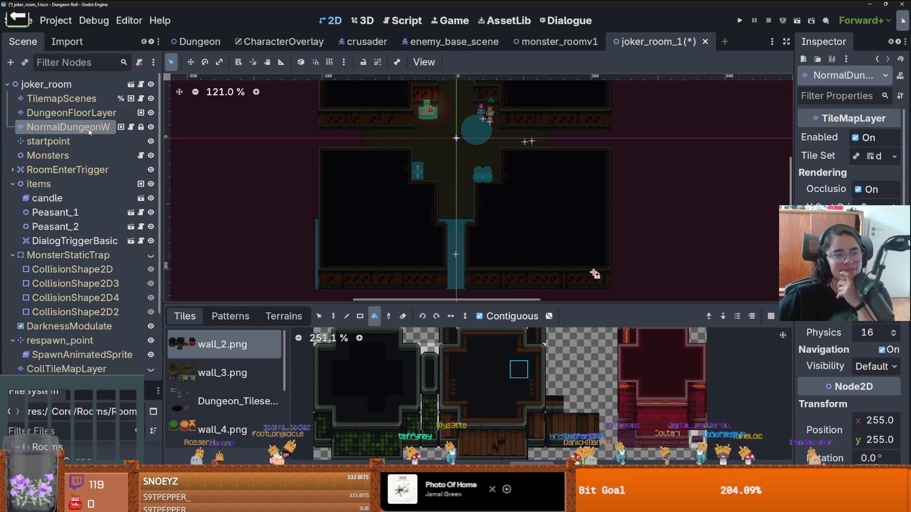
{"action": "left_click", "coordinate": [87, 112]}
Step: Choose the green_brick terrain and rectangle-paint an eight-tile-wide floor strip left of the corridor
{"action": "left_click", "coordinate": [284, 316]}
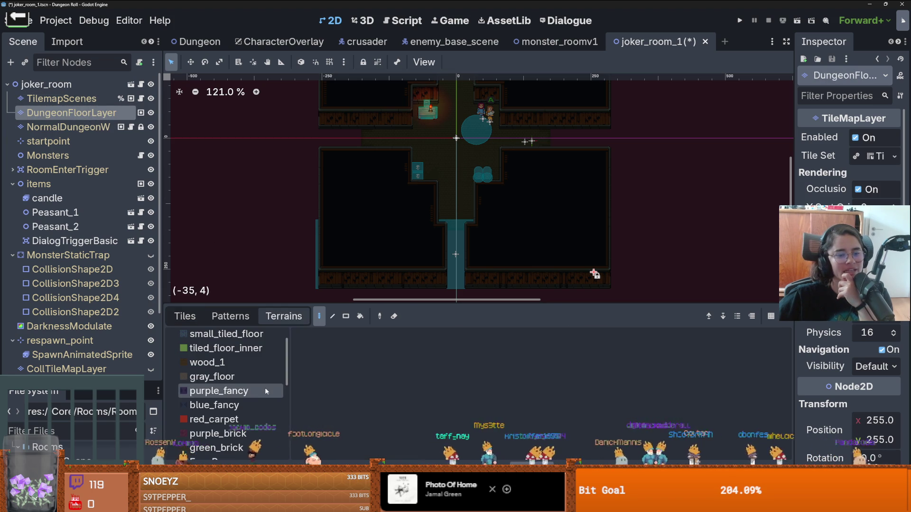
{"action": "scroll", "coordinate": [246, 393], "scroll_direction": "down", "scroll_amount": 2}
{"action": "left_click", "coordinate": [239, 416]}
{"action": "left_click", "coordinate": [346, 316]}
{"action": "left_click_drag", "start_coordinate": [356, 143], "coordinate": [320, 135]}
{"action": "left_click_drag", "start_coordinate": [539, 136], "coordinate": [601, 143]}
Step: Paint a wider green_brick floor strip up the corridor
{"action": "scroll", "coordinate": [589, 213], "scroll_direction": "left", "scroll_amount": 3}
{"action": "mouse_move", "coordinate": [588, 287]}
{"action": "left_mouse_down"}
{"action": "mouse_move", "coordinate": [589, 222]}
{"action": "mouse_move", "coordinate": [580, 229]}
{"action": "left_mouse_up"}
{"action": "scroll", "coordinate": [559, 199], "scroll_direction": "up", "scroll_amount": 5}
{"action": "scroll", "coordinate": [551, 180], "scroll_direction": "right", "scroll_amount": 2}
{"action": "left_click_drag", "start_coordinate": [544, 172], "coordinate": [545, 99]}
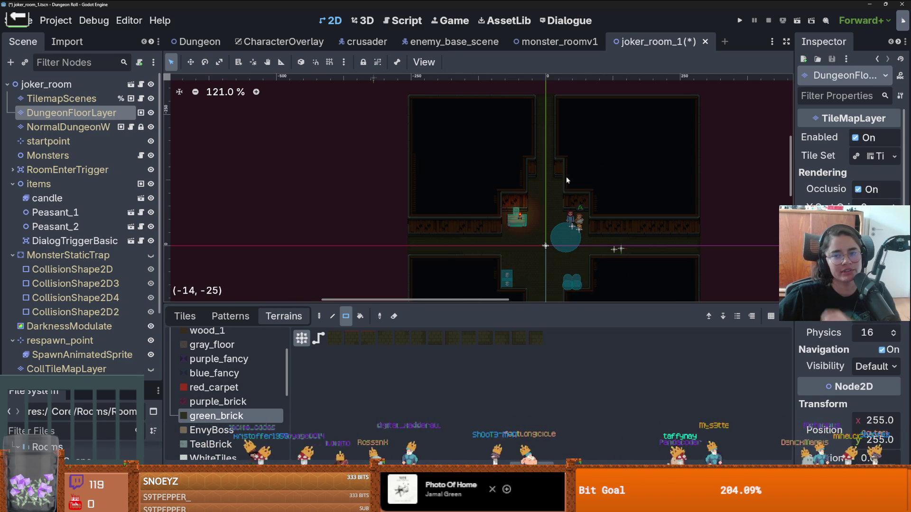
Step: Save the joker_room_1 scene with Ctrl+S
{"action": "key", "text": "ctrl+s"}
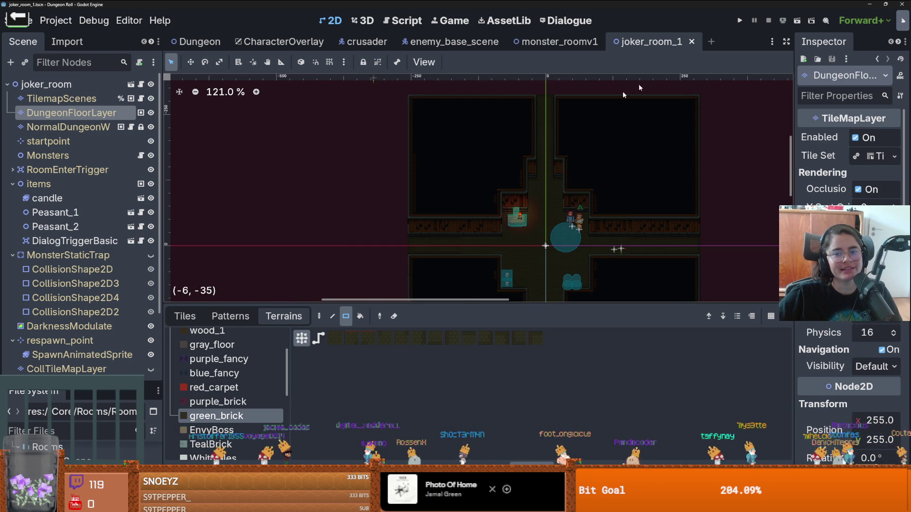
{"action": "scroll", "coordinate": [491, 122], "scroll_direction": "down", "scroll_amount": 2}
{"action": "scroll", "coordinate": [491, 123], "scroll_direction": "right", "scroll_amount": 2}
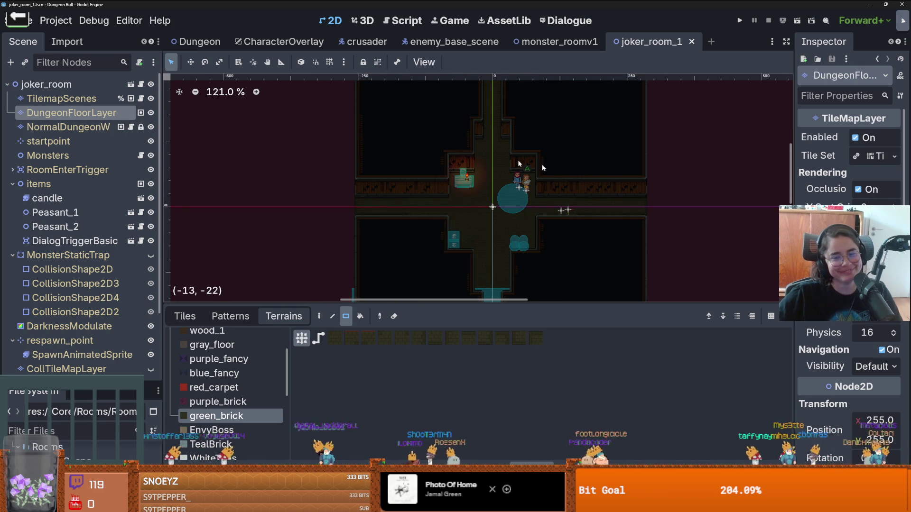
{"action": "scroll", "coordinate": [545, 178], "scroll_direction": "down", "scroll_amount": 4}
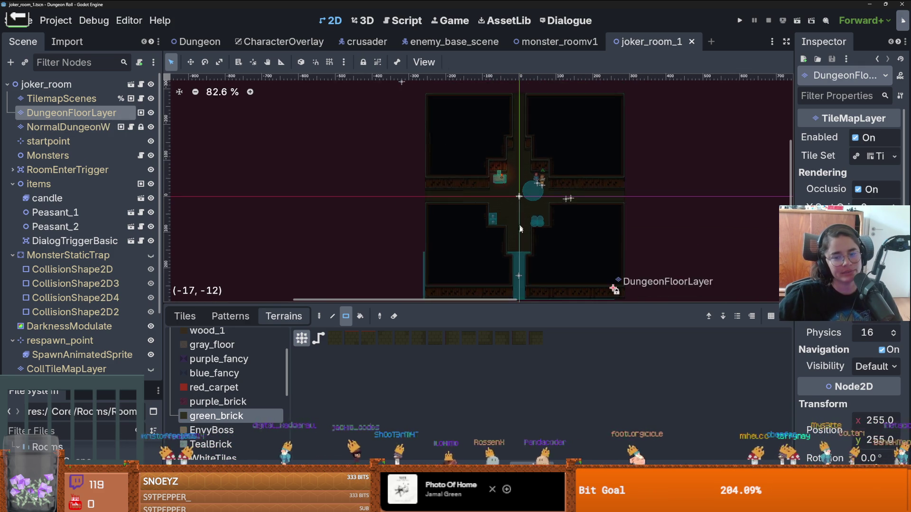
{"action": "scroll", "coordinate": [511, 201], "scroll_direction": "down", "scroll_amount": 1}
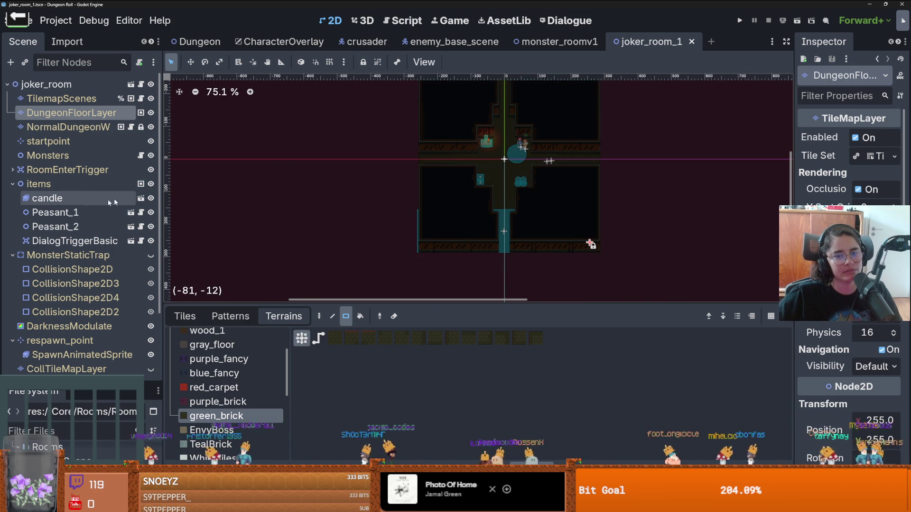
{"action": "scroll", "coordinate": [435, 178], "scroll_direction": "up", "scroll_amount": 3}
{"action": "scroll", "coordinate": [435, 179], "scroll_direction": "down", "scroll_amount": 2}
{"action": "scroll", "coordinate": [44, 265], "scroll_direction": "down", "scroll_amount": 3}
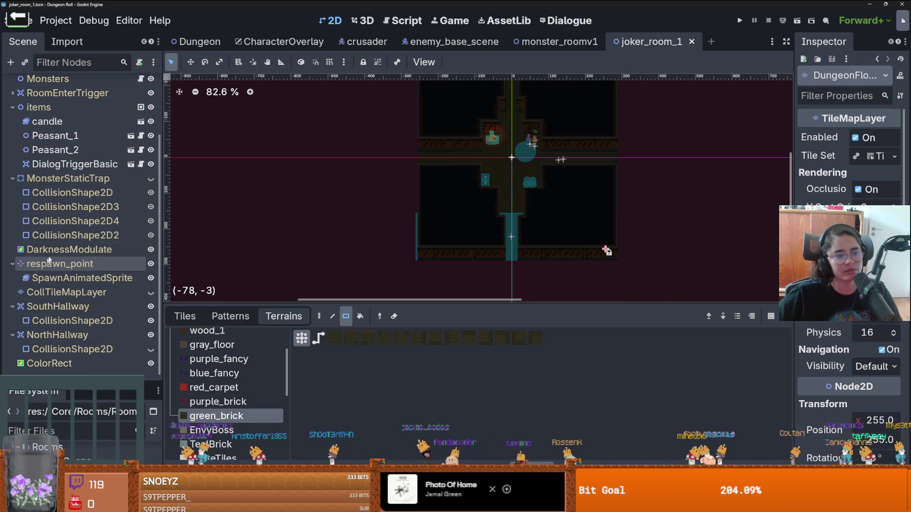
Step: Make the MonsterStaticTrap collision shapes visible and select the first trap collision shape
{"action": "left_click", "coordinate": [151, 179]}
{"action": "scroll", "coordinate": [261, 231], "scroll_direction": "down", "scroll_amount": 1}
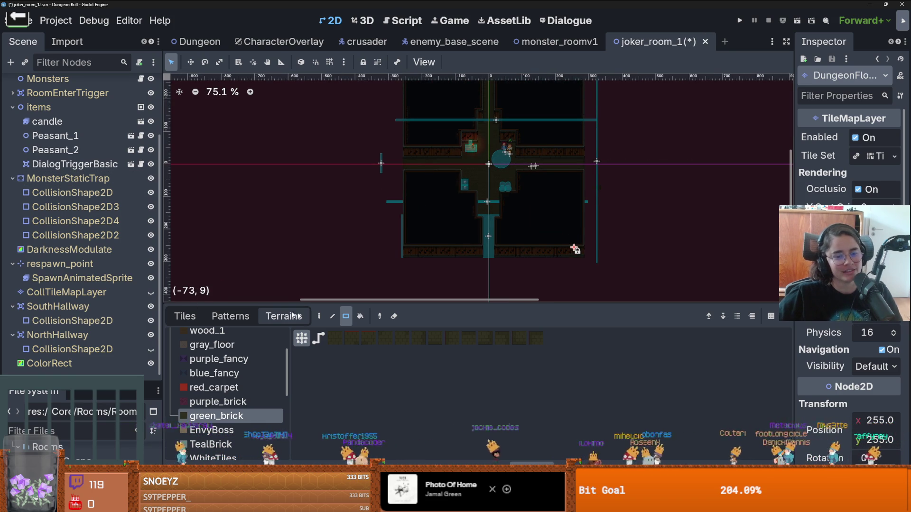
{"action": "left_click", "coordinate": [185, 316]}
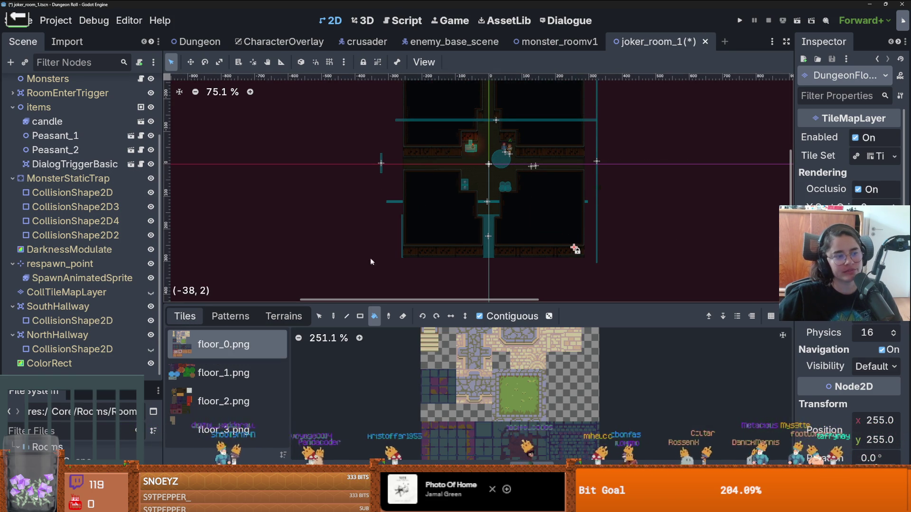
{"action": "scroll", "coordinate": [512, 244], "scroll_direction": "up", "scroll_amount": 1}
{"action": "scroll", "coordinate": [550, 195], "scroll_direction": "up", "scroll_amount": 1}
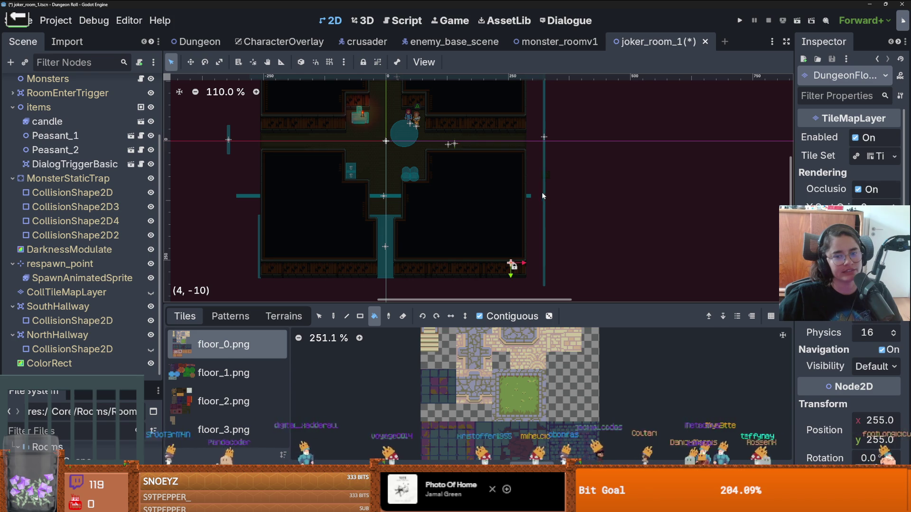
{"action": "left_click", "coordinate": [67, 193]}
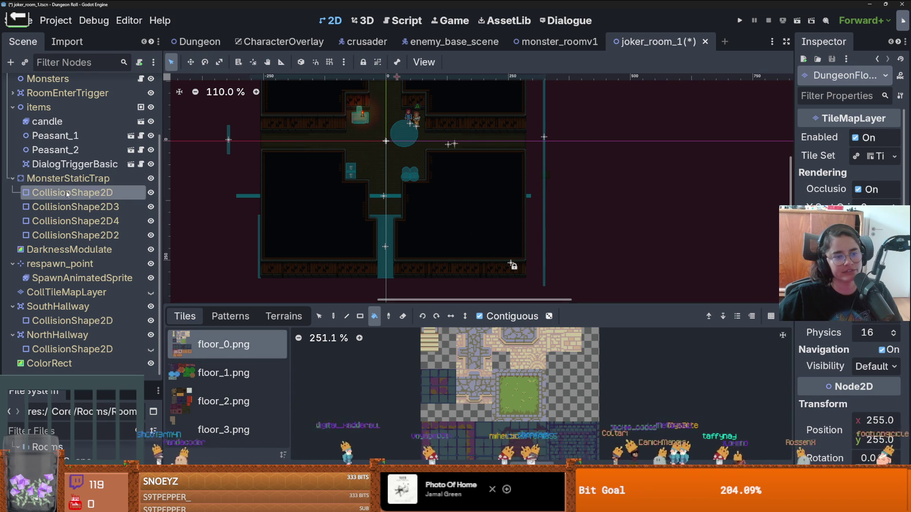
Step: Move CollisionShape2D3 onto the room's right wall, shortening its top and thickening it
{"action": "left_click", "coordinate": [67, 207]}
{"action": "scroll", "coordinate": [468, 260], "scroll_direction": "down", "scroll_amount": 2}
{"action": "scroll", "coordinate": [522, 256], "scroll_direction": "up", "scroll_amount": 3}
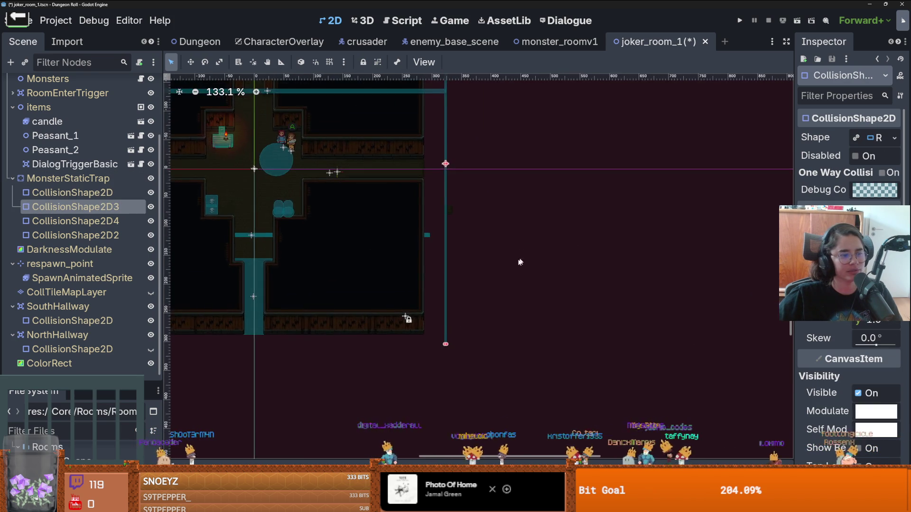
{"action": "scroll", "coordinate": [459, 239], "scroll_direction": "up", "scroll_amount": 3}
{"action": "left_click_drag", "start_coordinate": [440, 233], "coordinate": [413, 225]}
{"action": "scroll", "coordinate": [414, 225], "scroll_direction": "down", "scroll_amount": 1}
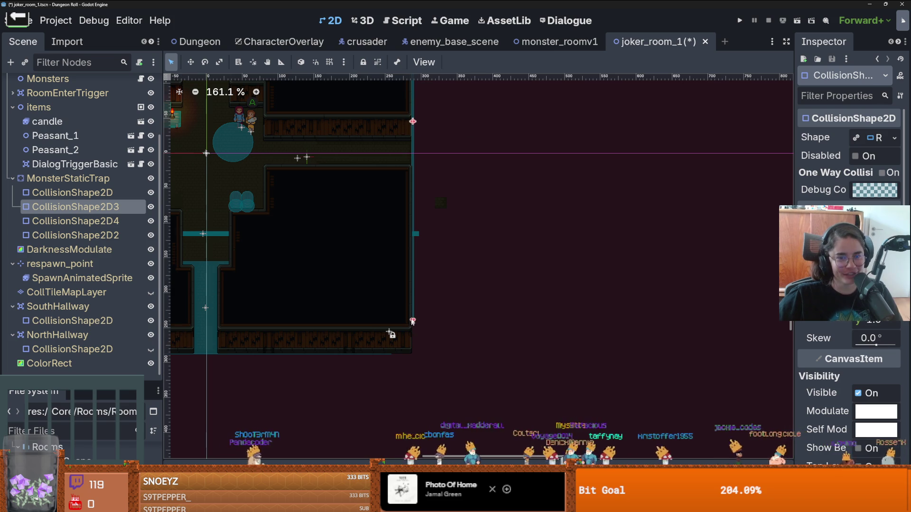
{"action": "scroll", "coordinate": [419, 178], "scroll_direction": "down", "scroll_amount": 3}
{"action": "scroll", "coordinate": [376, 137], "scroll_direction": "up", "scroll_amount": 1}
{"action": "left_click_drag", "start_coordinate": [380, 119], "coordinate": [372, 191]}
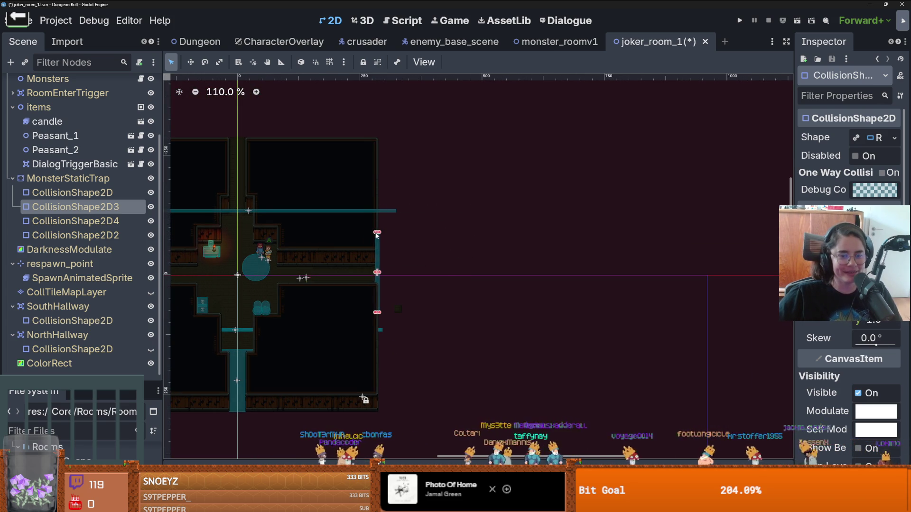
{"action": "scroll", "coordinate": [379, 240], "scroll_direction": "up", "scroll_amount": 13}
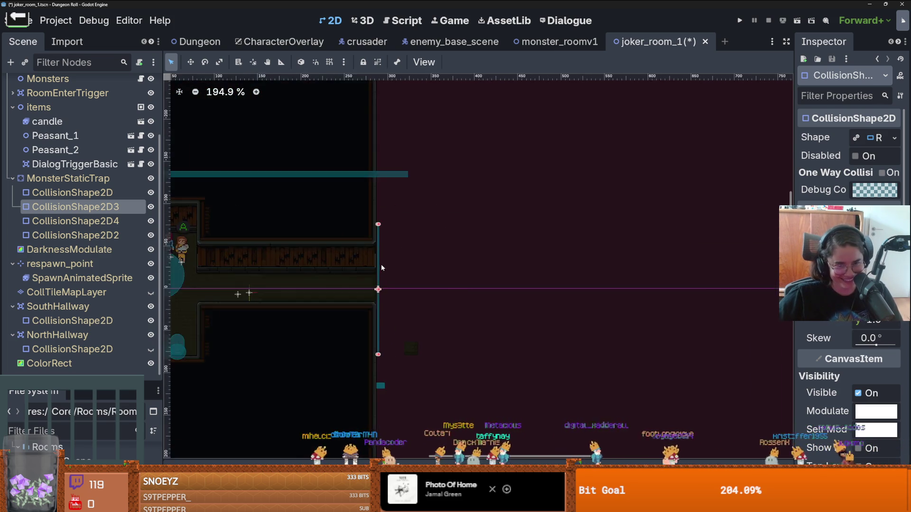
{"action": "left_click_drag", "start_coordinate": [380, 309], "coordinate": [377, 309]}
{"action": "scroll", "coordinate": [374, 309], "scroll_direction": "down", "scroll_amount": 2}
Step: Save the scene with Ctrl+S
{"action": "key", "text": "ctrl+s"}
{"action": "scroll", "coordinate": [393, 200], "scroll_direction": "down", "scroll_amount": 3}
{"action": "scroll", "coordinate": [393, 200], "scroll_direction": "up", "scroll_amount": 8}
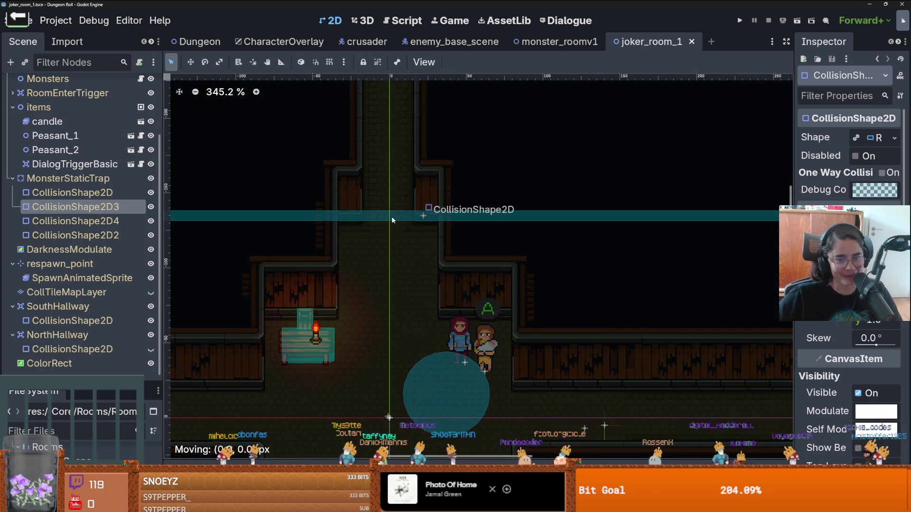
{"action": "scroll", "coordinate": [391, 217], "scroll_direction": "down", "scroll_amount": 6}
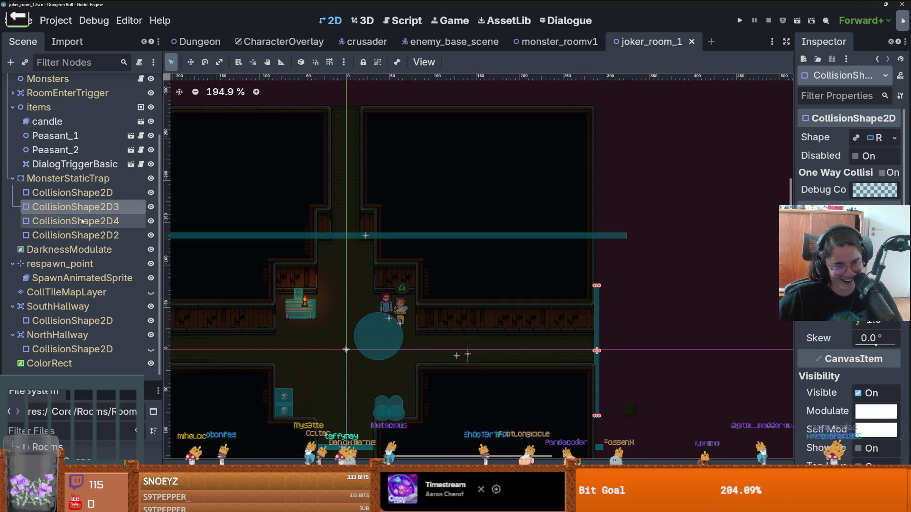
Step: Move CollisionShape2D4 onto the room's left wall
{"action": "left_click", "coordinate": [82, 221]}
{"action": "scroll", "coordinate": [389, 339], "scroll_direction": "down", "scroll_amount": 3}
{"action": "scroll", "coordinate": [439, 274], "scroll_direction": "up", "scroll_amount": 3}
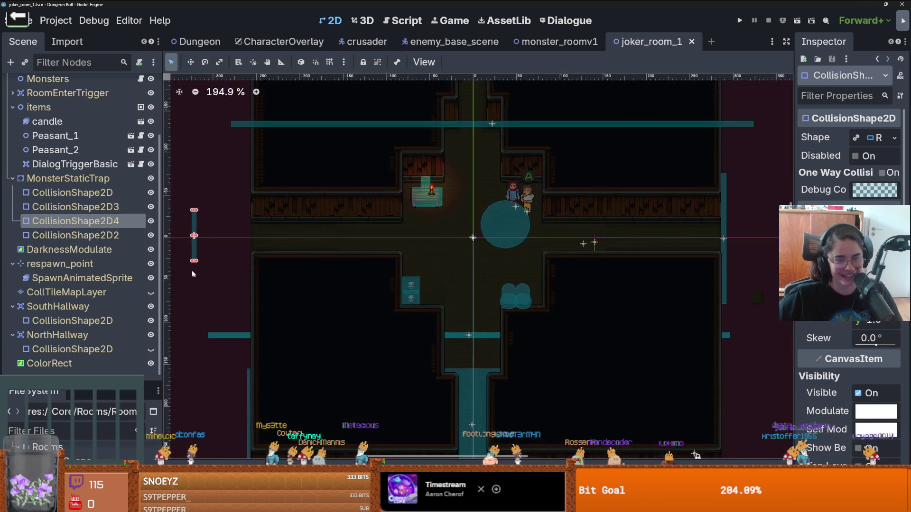
{"action": "scroll", "coordinate": [194, 265], "scroll_direction": "up", "scroll_amount": 5}
{"action": "left_click_drag", "start_coordinate": [197, 252], "coordinate": [284, 257]}
{"action": "scroll", "coordinate": [311, 255], "scroll_direction": "down", "scroll_amount": 5}
{"action": "scroll", "coordinate": [303, 261], "scroll_direction": "up", "scroll_amount": 1}
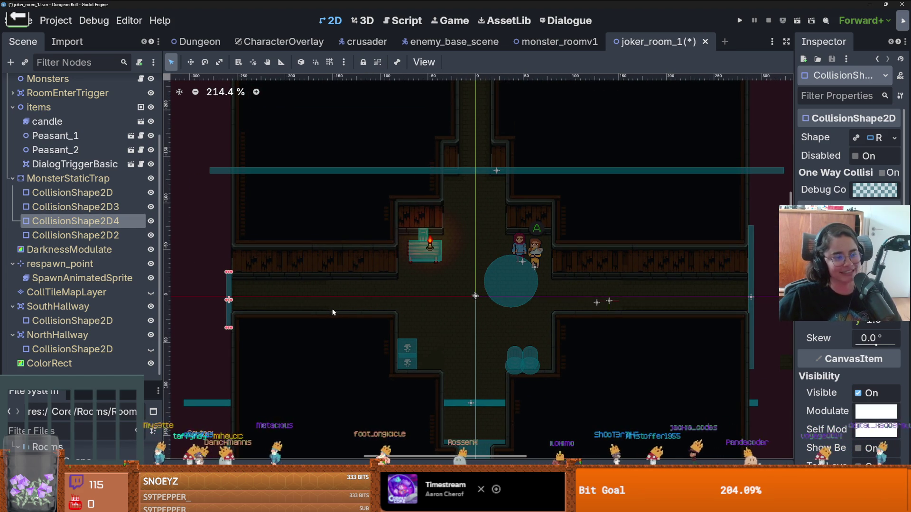
Step: Move CollisionShape2D2 down into the lower corridor over the SouthHallway shape
{"action": "left_click", "coordinate": [75, 235]}
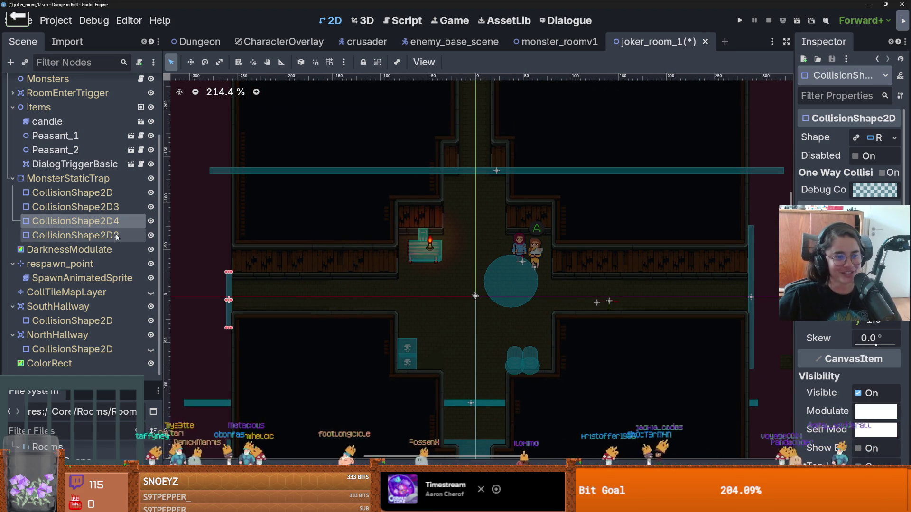
{"action": "scroll", "coordinate": [488, 249], "scroll_direction": "down", "scroll_amount": 5}
{"action": "scroll", "coordinate": [488, 248], "scroll_direction": "up", "scroll_amount": 3}
{"action": "mouse_move", "coordinate": [481, 264]}
{"action": "left_mouse_down"}
{"action": "mouse_move", "coordinate": [490, 331]}
{"action": "mouse_move", "coordinate": [475, 336]}
{"action": "left_mouse_up"}
{"action": "scroll", "coordinate": [490, 329], "scroll_direction": "down", "scroll_amount": 2}
{"action": "left_click", "coordinate": [474, 329]}
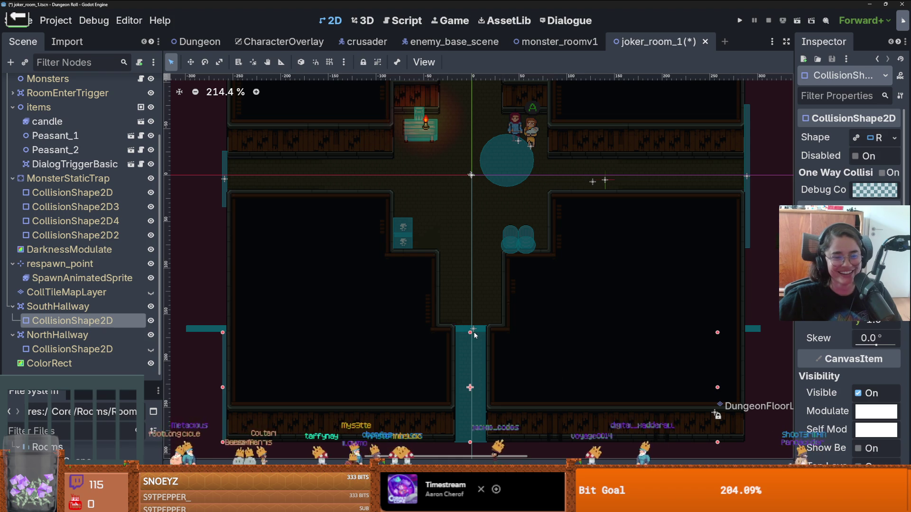
Step: Widen CollisionShape2D2 rightward so the bar reaches the right wall
{"action": "left_click", "coordinate": [215, 330]}
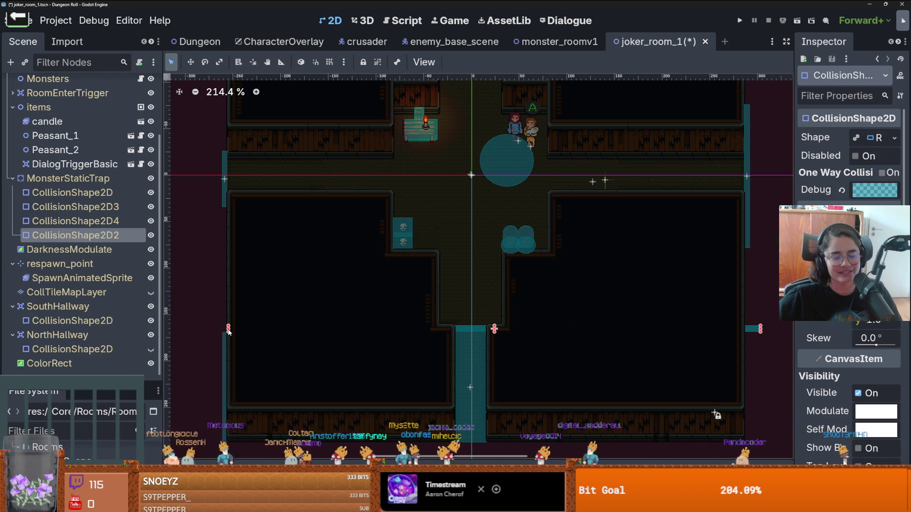
{"action": "left_click_drag", "start_coordinate": [730, 332], "coordinate": [744, 333]}
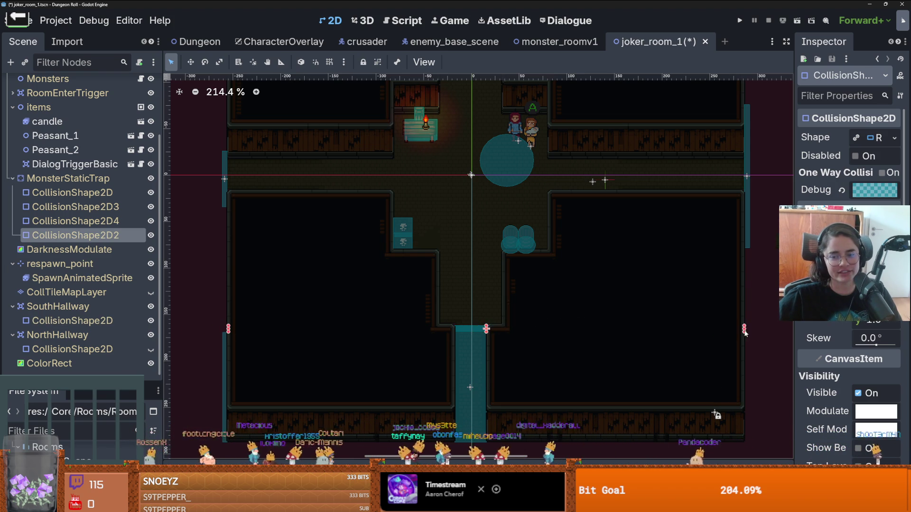
{"action": "scroll", "coordinate": [572, 278], "scroll_direction": "down", "scroll_amount": 2}
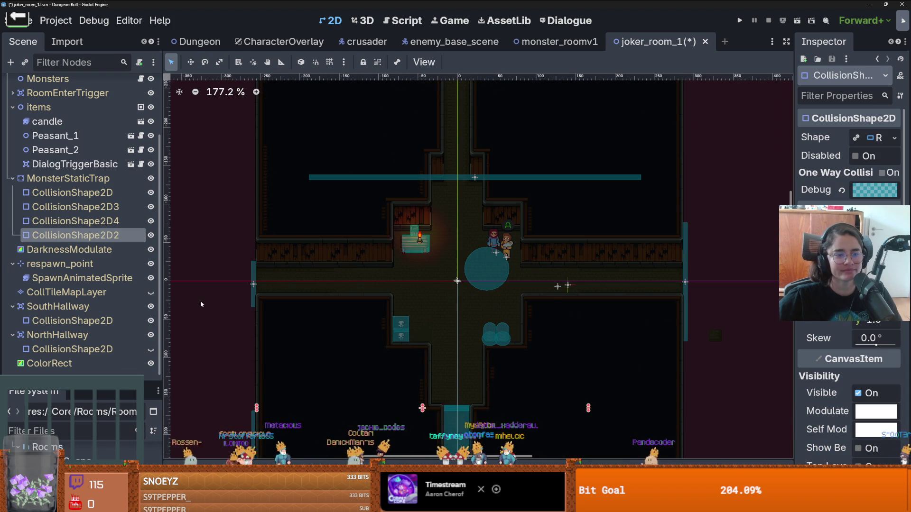
{"action": "scroll", "coordinate": [353, 274], "scroll_direction": "down", "scroll_amount": 1}
{"action": "scroll", "coordinate": [366, 307], "scroll_direction": "up", "scroll_amount": 1}
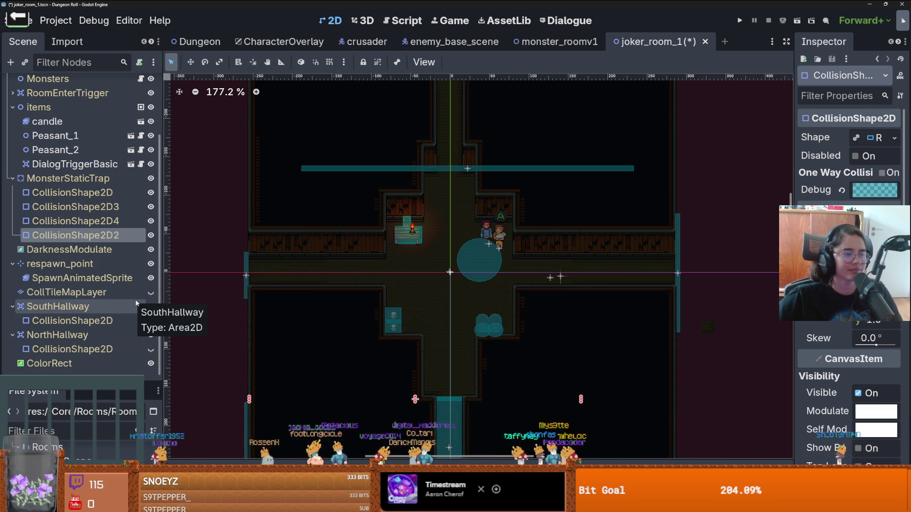
{"action": "scroll", "coordinate": [366, 248], "scroll_direction": "up", "scroll_amount": 2}
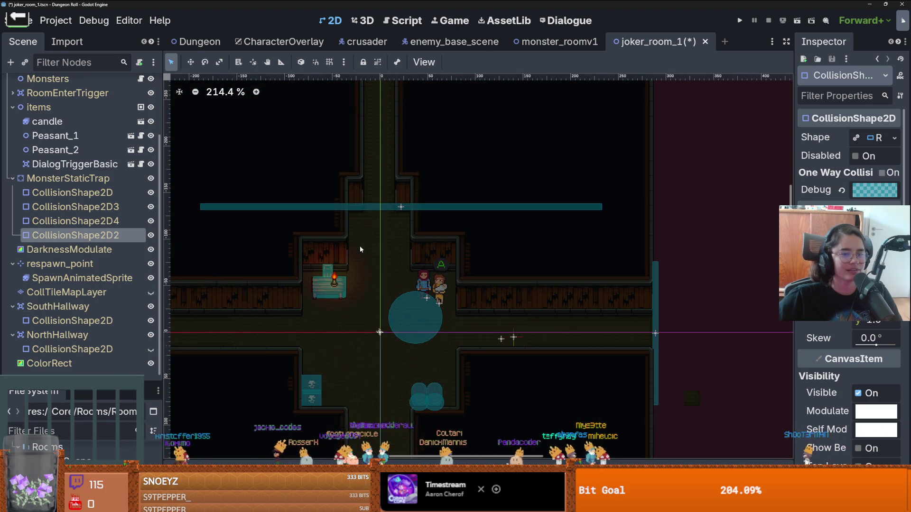
Step: Select the MonsterStaticTrap's first CollisionShape2D
{"action": "left_click", "coordinate": [378, 208]}
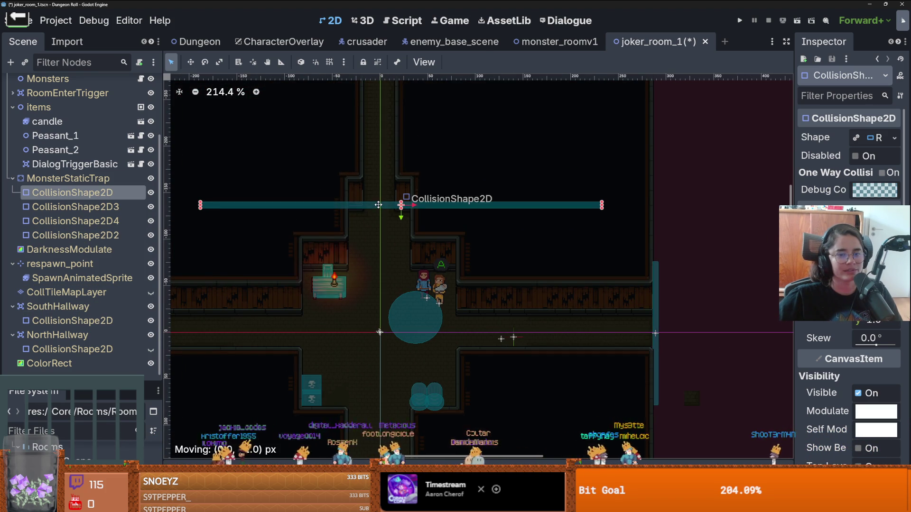
{"action": "scroll", "coordinate": [456, 308], "scroll_direction": "down", "scroll_amount": 4}
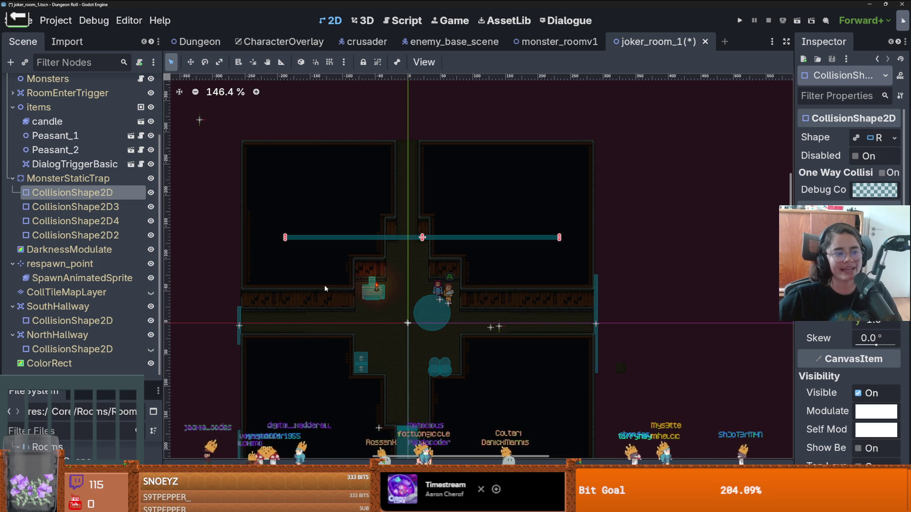
{"action": "scroll", "coordinate": [48, 93], "scroll_direction": "up", "scroll_amount": 3}
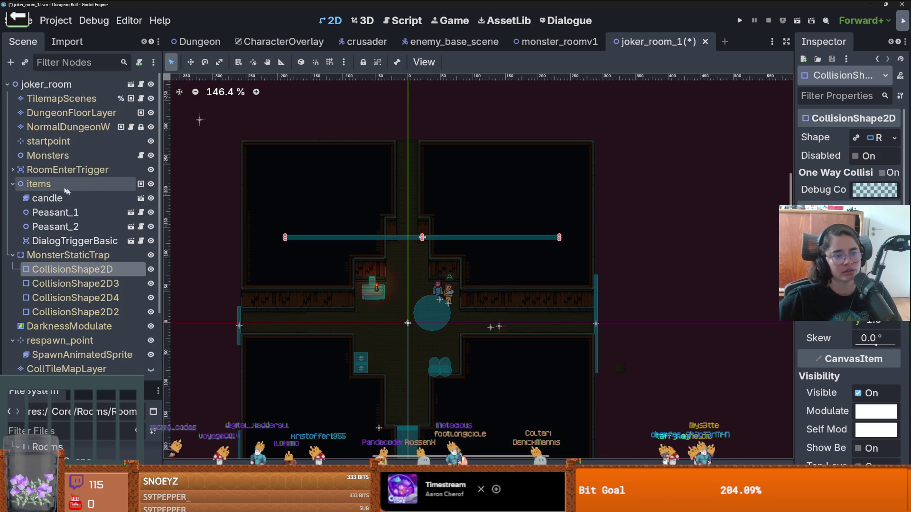
Step: Give RoomEnterTrigger's empty CollisionShape2D a New RectangleShape2D
{"action": "left_click", "coordinate": [10, 170]}
{"action": "left_click", "coordinate": [66, 184]}
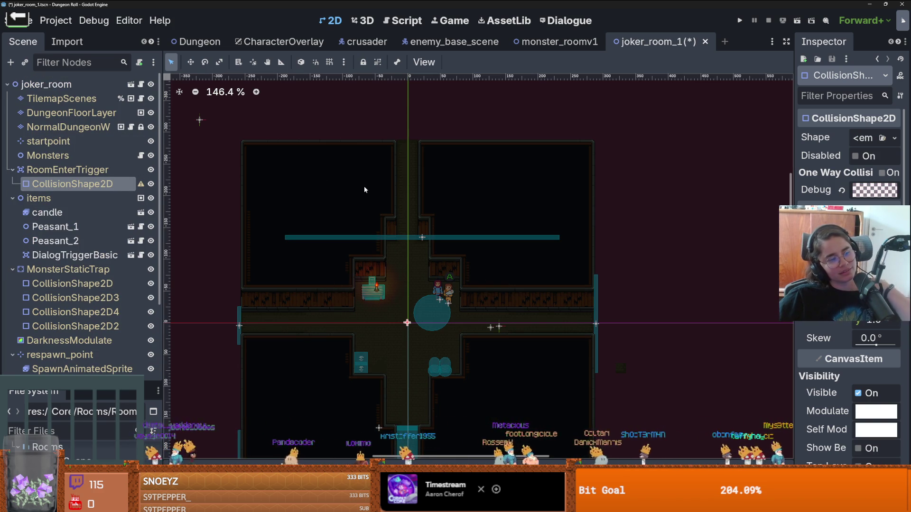
{"action": "left_click", "coordinate": [894, 138]}
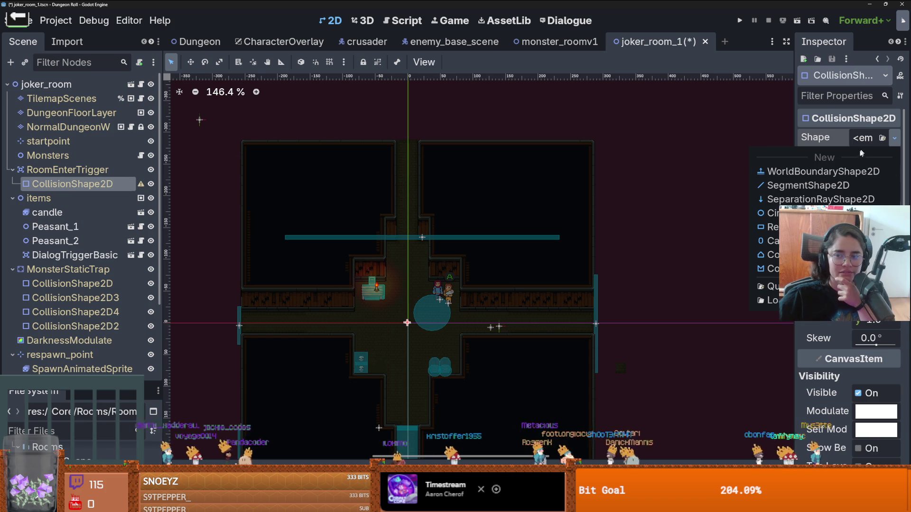
{"action": "left_click", "coordinate": [769, 227]}
Step: Stretch the trigger rectangle to both walls, up to the upper trap bar and down into the lower room
{"action": "scroll", "coordinate": [366, 325], "scroll_direction": "up", "scroll_amount": 2}
{"action": "left_click_drag", "start_coordinate": [417, 322], "coordinate": [189, 305]}
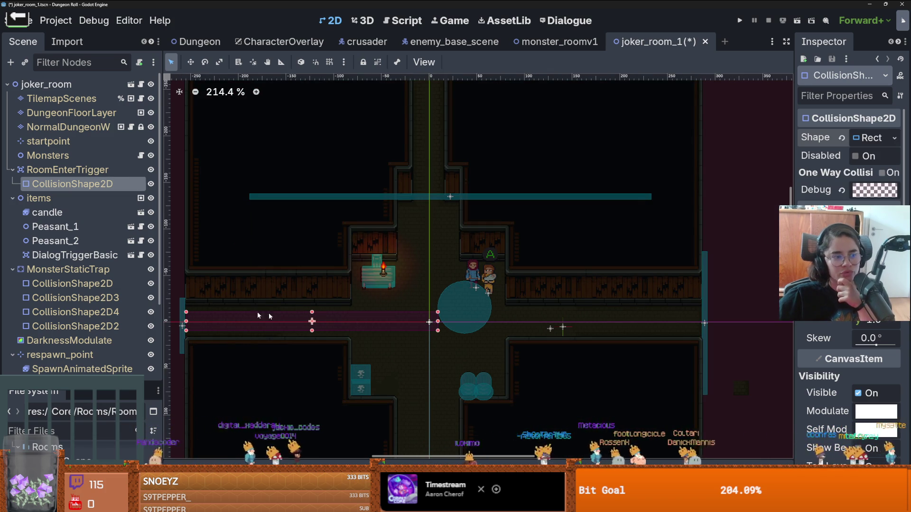
{"action": "left_click_drag", "start_coordinate": [437, 322], "coordinate": [511, 325]}
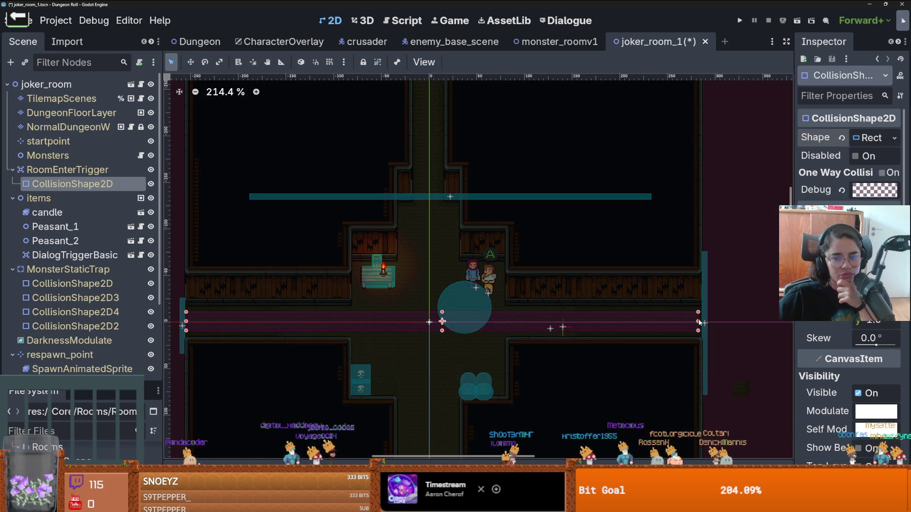
{"action": "left_click_drag", "start_coordinate": [444, 312], "coordinate": [450, 265]}
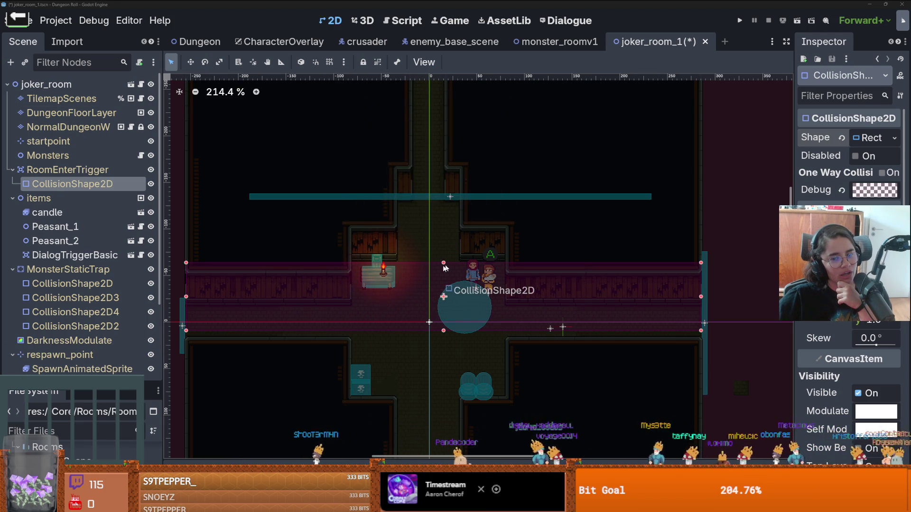
{"action": "left_click_drag", "start_coordinate": [443, 262], "coordinate": [446, 204]}
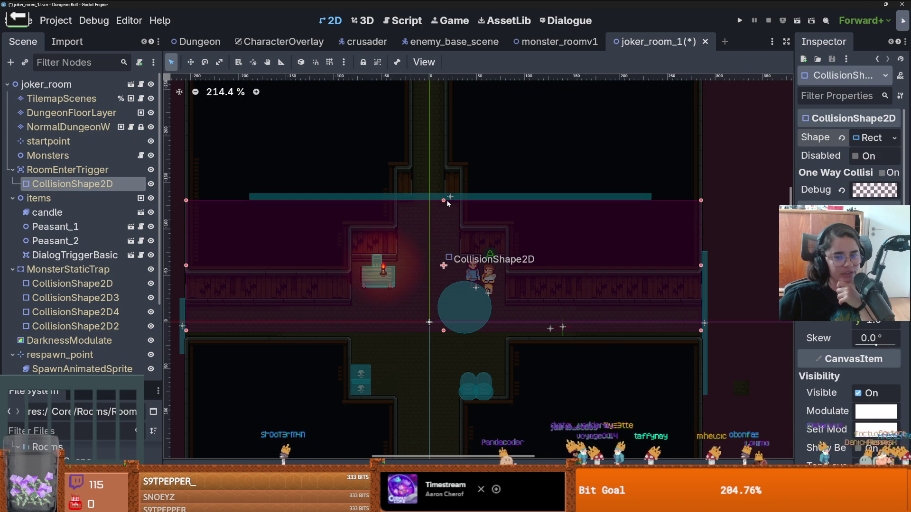
{"action": "scroll", "coordinate": [448, 330], "scroll_direction": "down", "scroll_amount": 4}
{"action": "left_click_drag", "start_coordinate": [448, 264], "coordinate": [453, 330]}
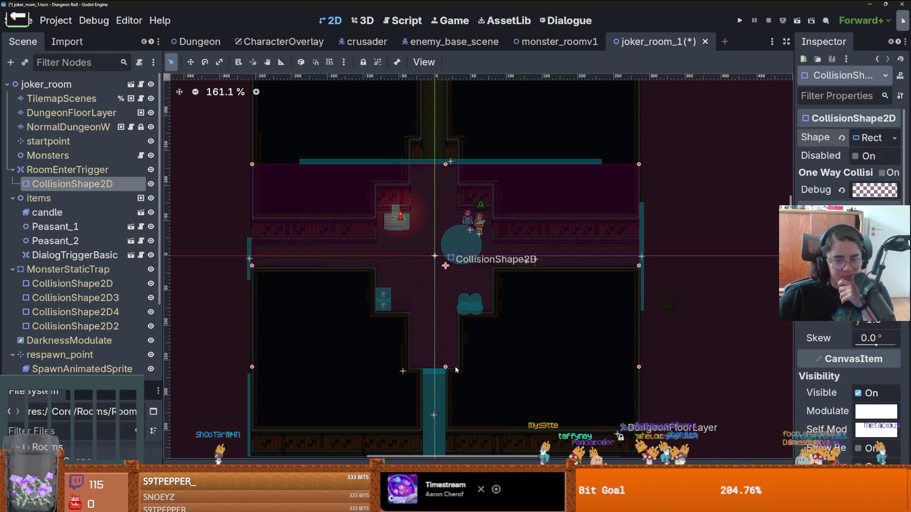
{"action": "left_click_drag", "start_coordinate": [456, 370], "coordinate": [456, 371]}
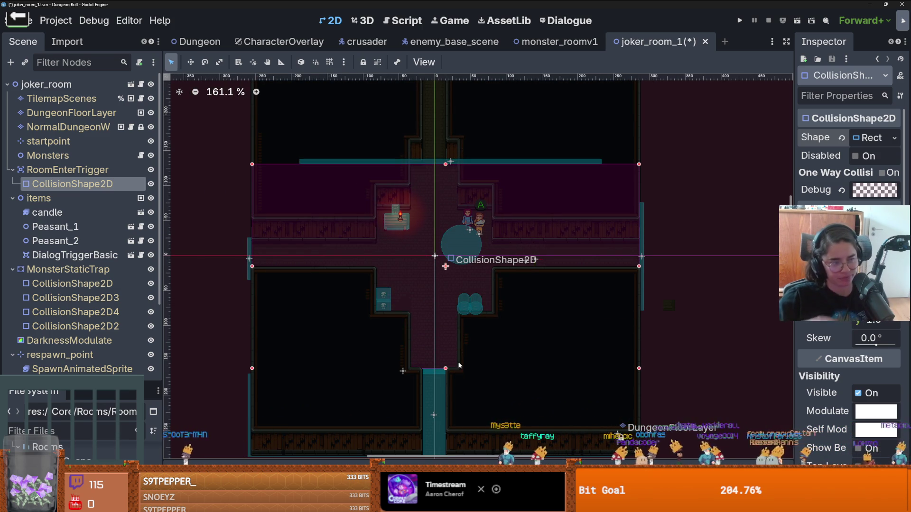